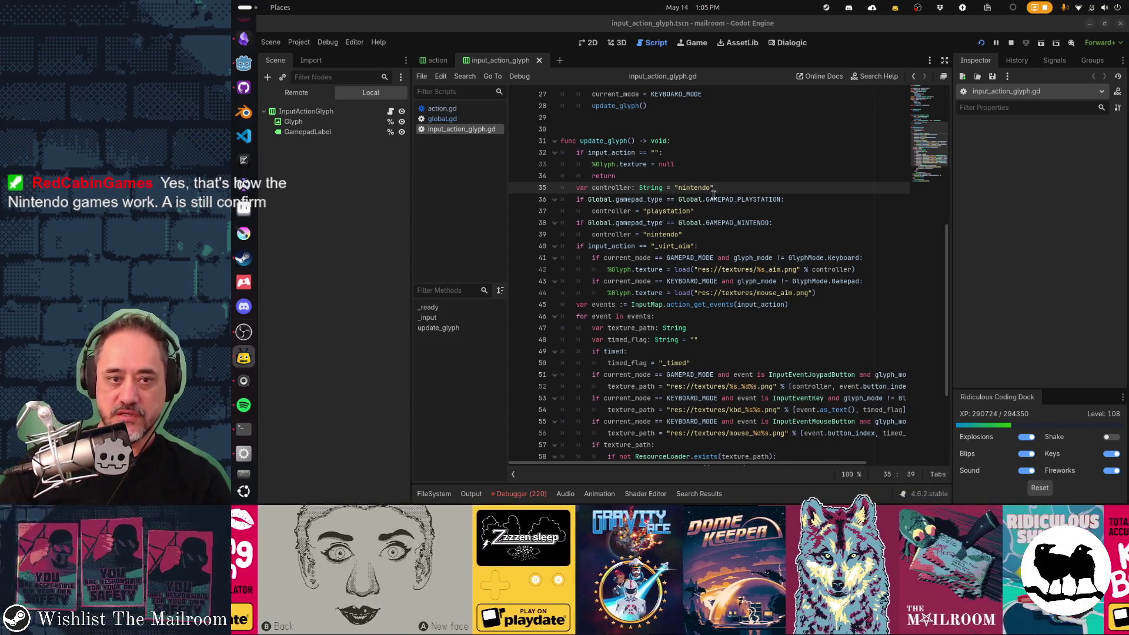
Step: Replace 'nintendo' with 'xbox' as the default controller on line 35, then select lines 38–39
double_click(694, 187)
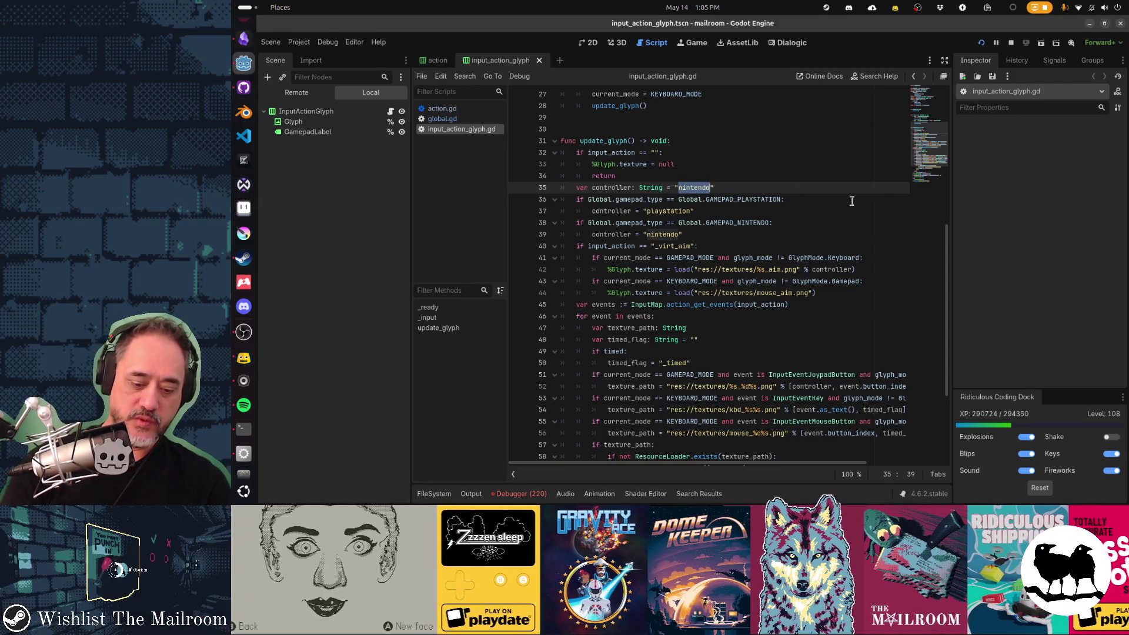
text(xbox)
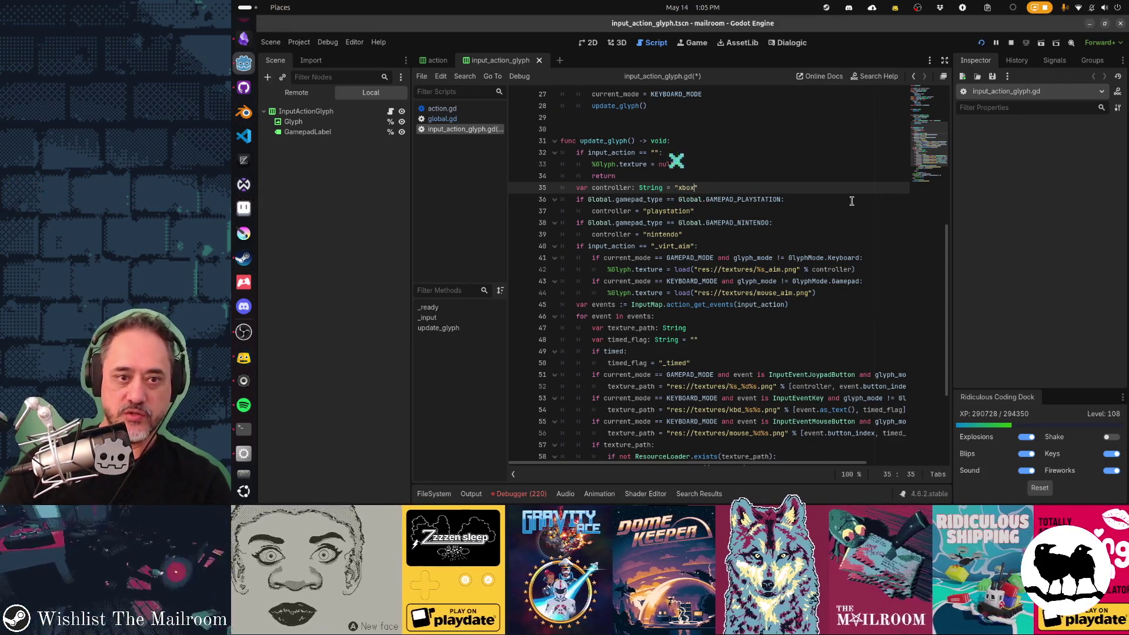
key(Down)
key(Down)
key(ctrl+shift+Left)
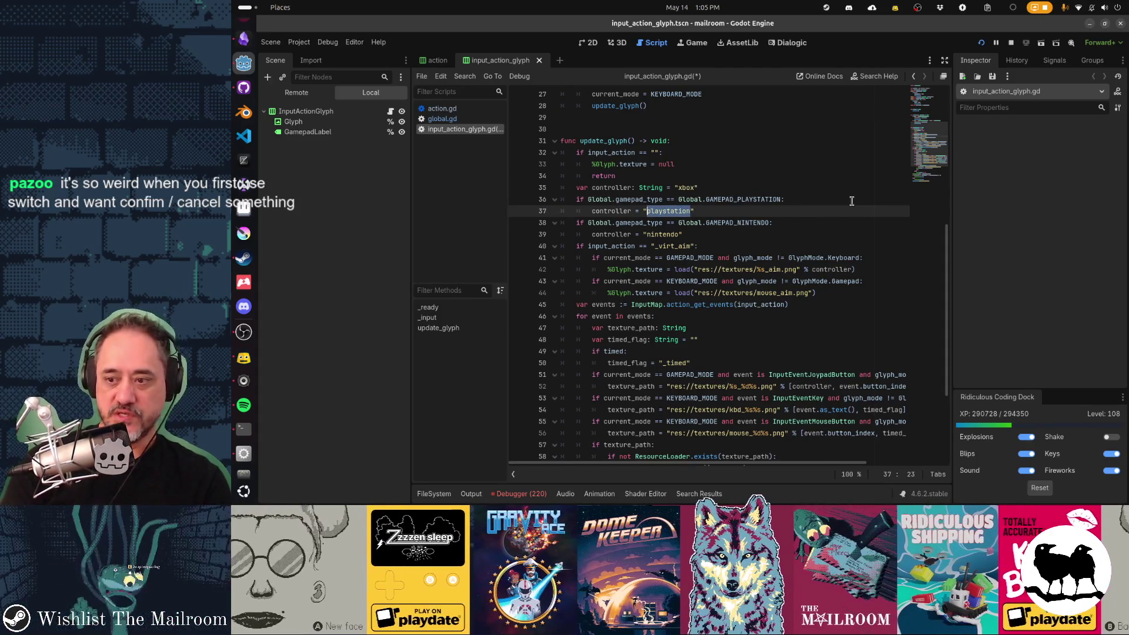
key(Down)
key(Home)
key(shift+Down)
key(shift+Down)
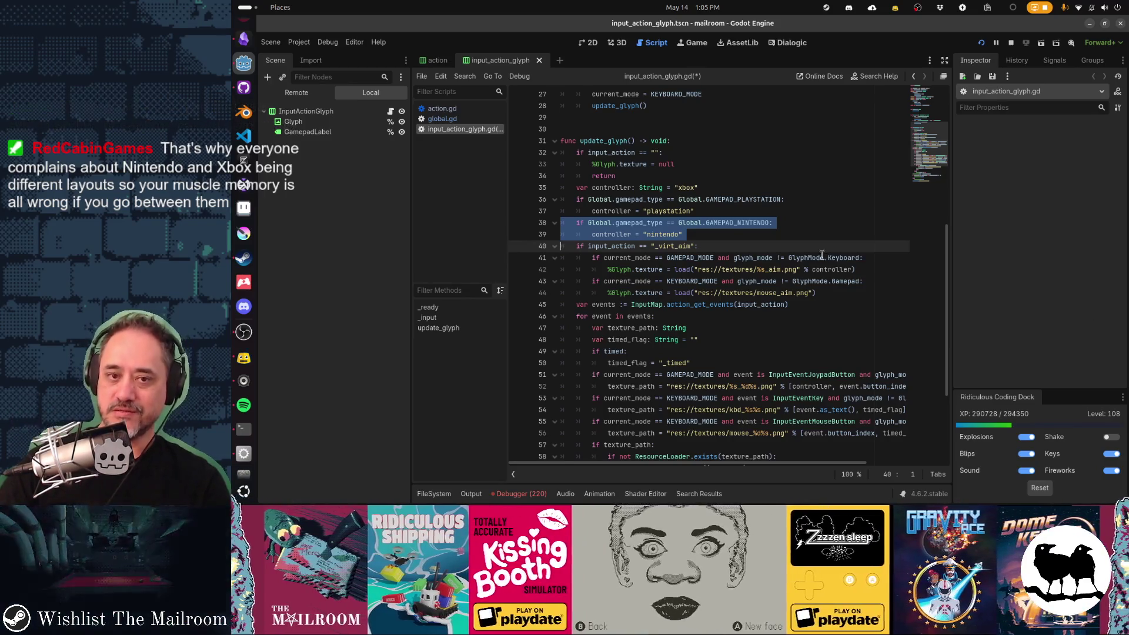
click(796, 225)
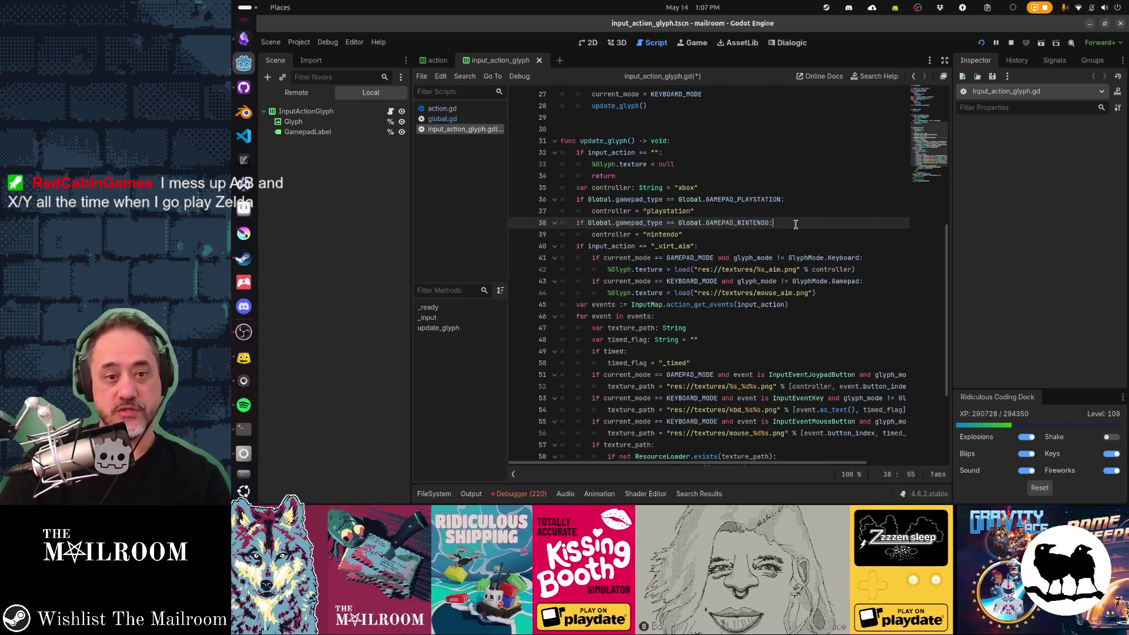
key(Home)
key(Home)
key(shift+Down)
key(shift+Down)
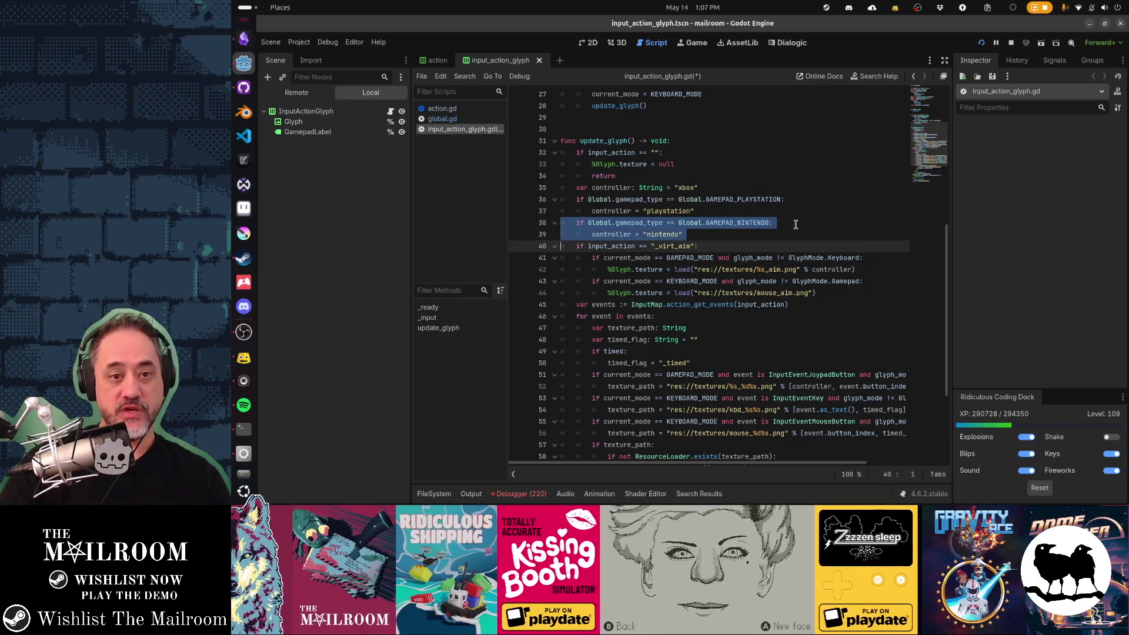
Step: Save the glyph script, then try deleting and commenting global.gd's Nintendo branch, undoing both
key(Delete)
key(ctrl+s)
key(alt+Left)
key(Up)
key(Home)
key(Home)
key(shift+Down)
key(shift+Down)
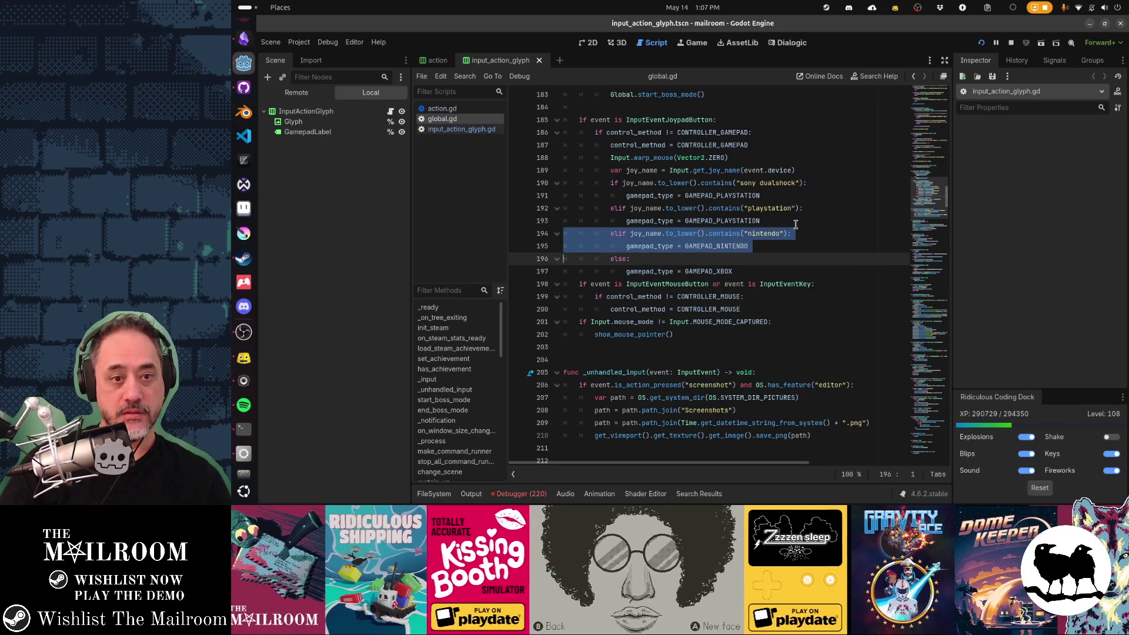
key(Delete)
key(ctrl+z)
key(ctrl+shift+z)
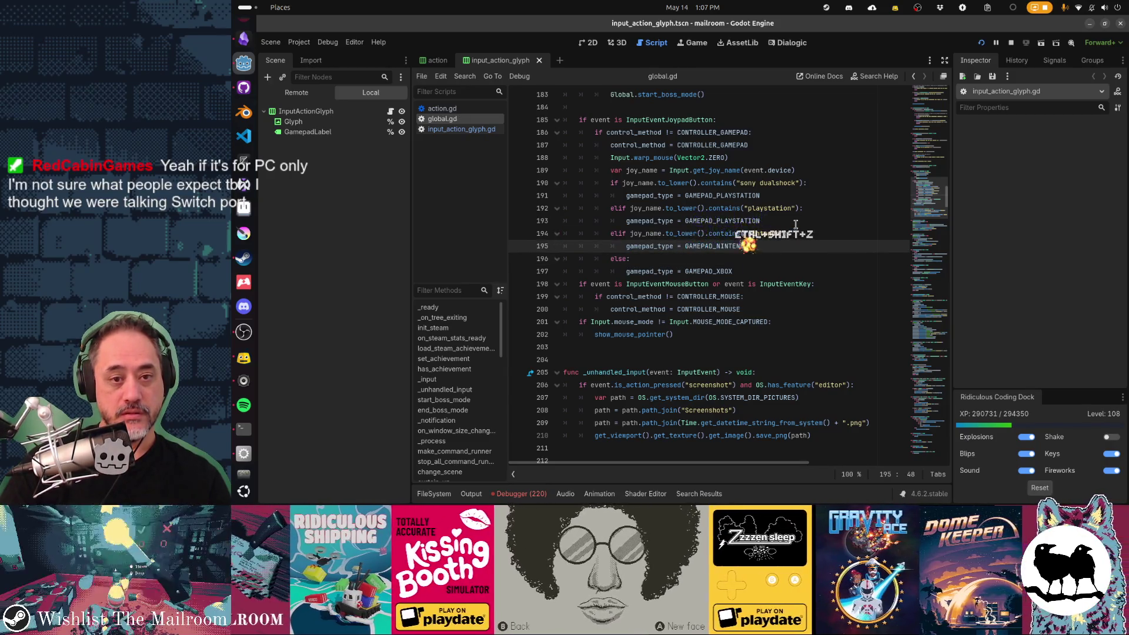
key(shift+Up)
key(ctrl+slash)
key(ctrl+z)
Step: In input_action_glyph.gd, restore the Nintendo check lines, comment them out and save
key(alt+Left)
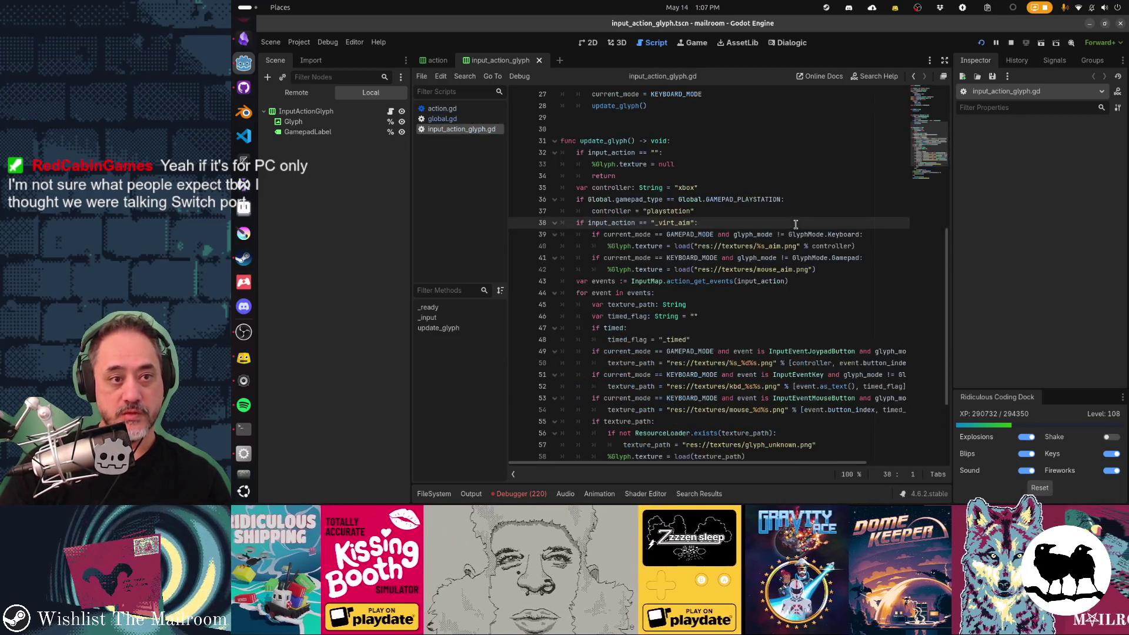
key(ctrl+z)
key(ctrl+slash)
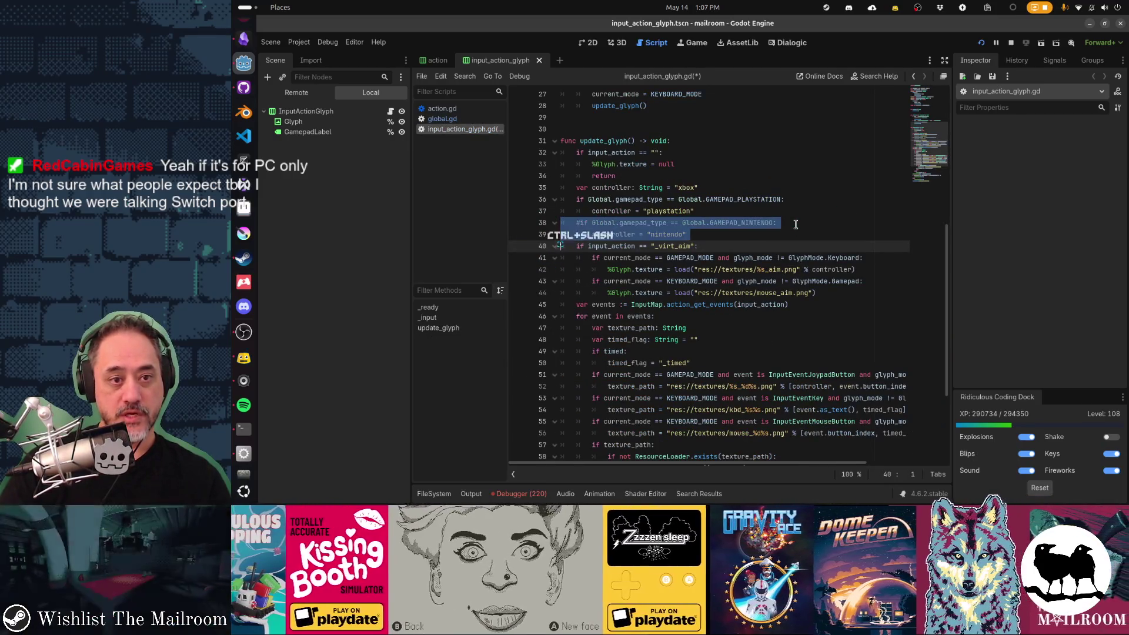
key(Up)
key(Up)
key(Up)
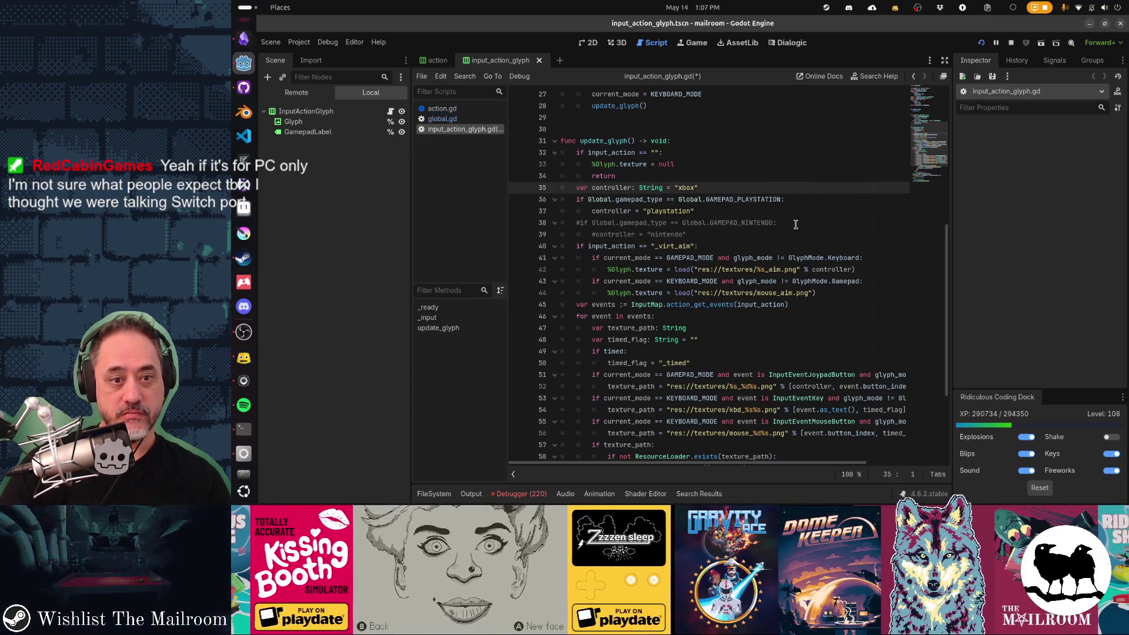
key(Down)
key(Down)
key(Down)
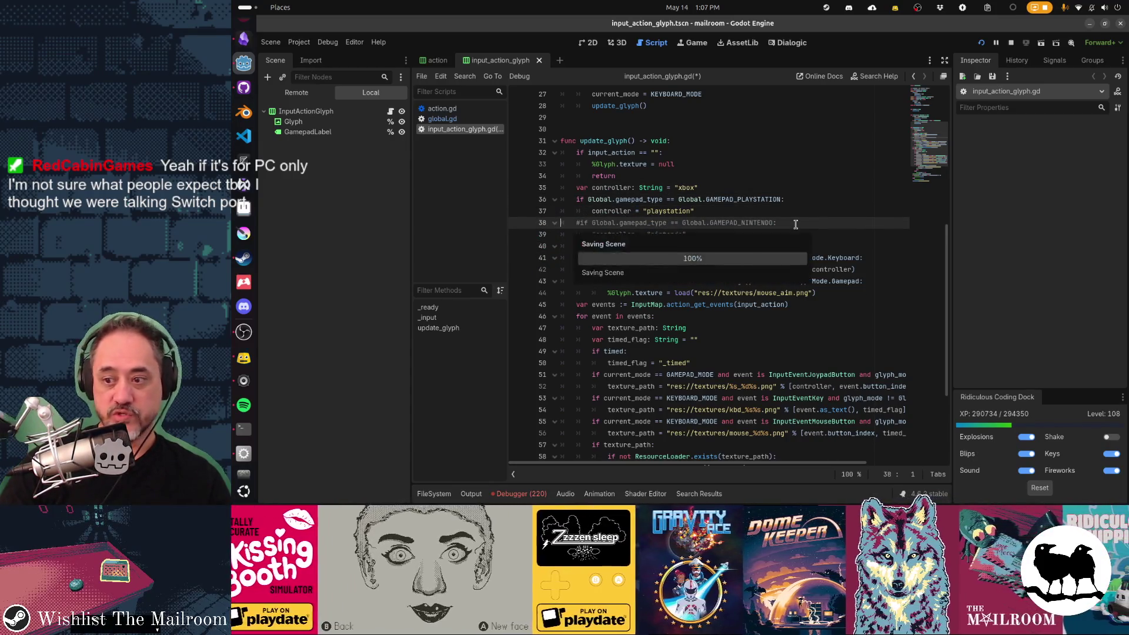
key(ctrl+s)
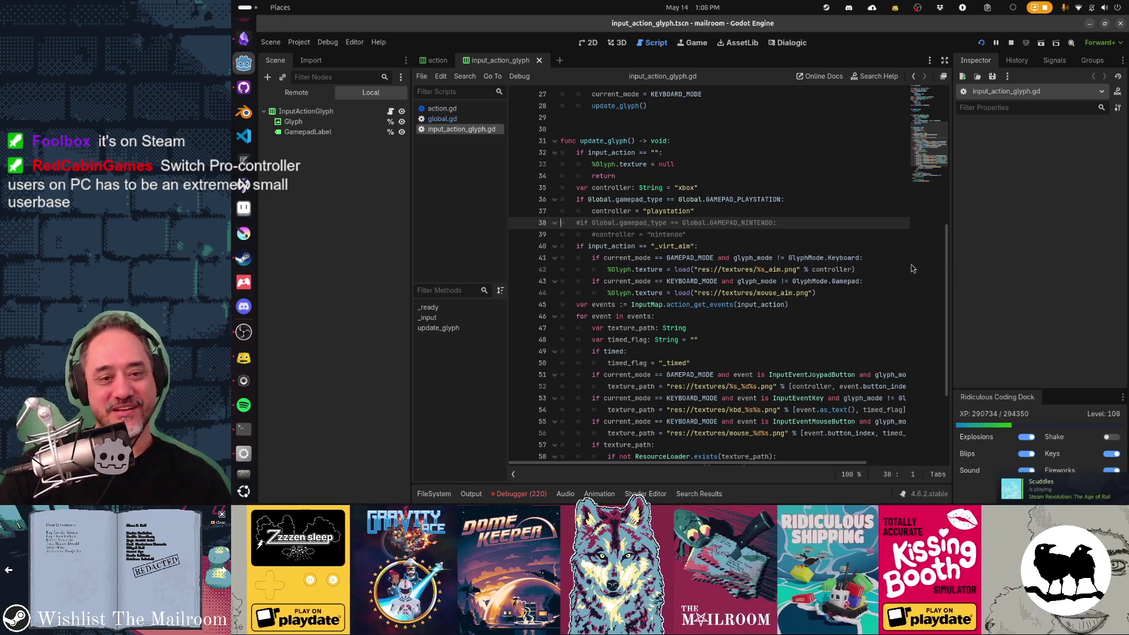
scroll(837, 250, up, 1)
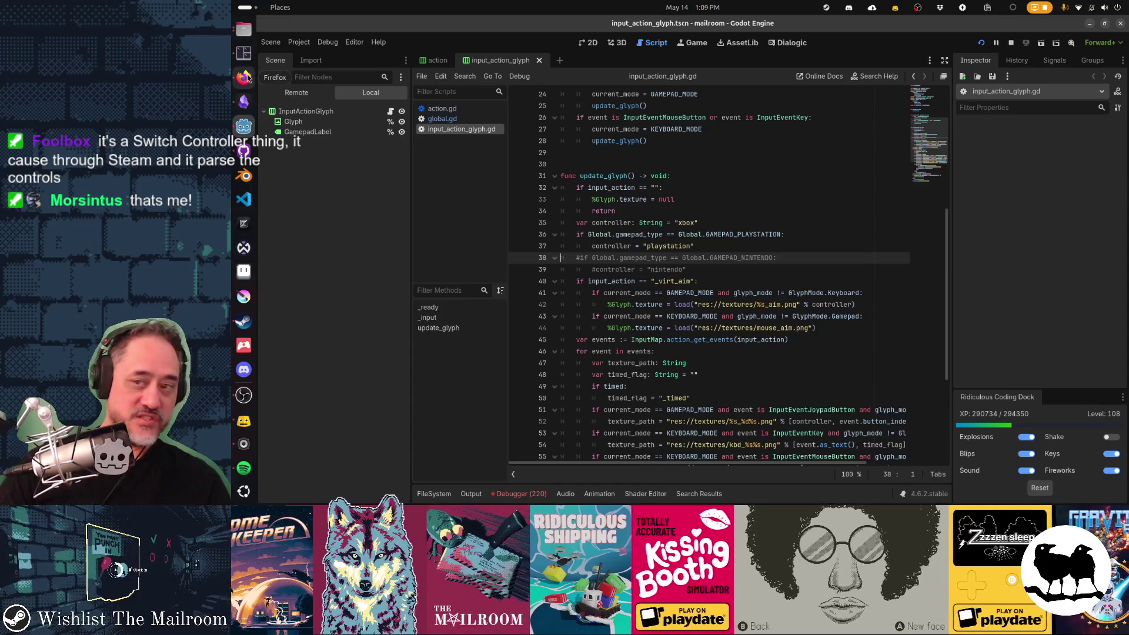
Step: Search the web for 'steam hardware survey' in a new Firefox tab
click(246, 77)
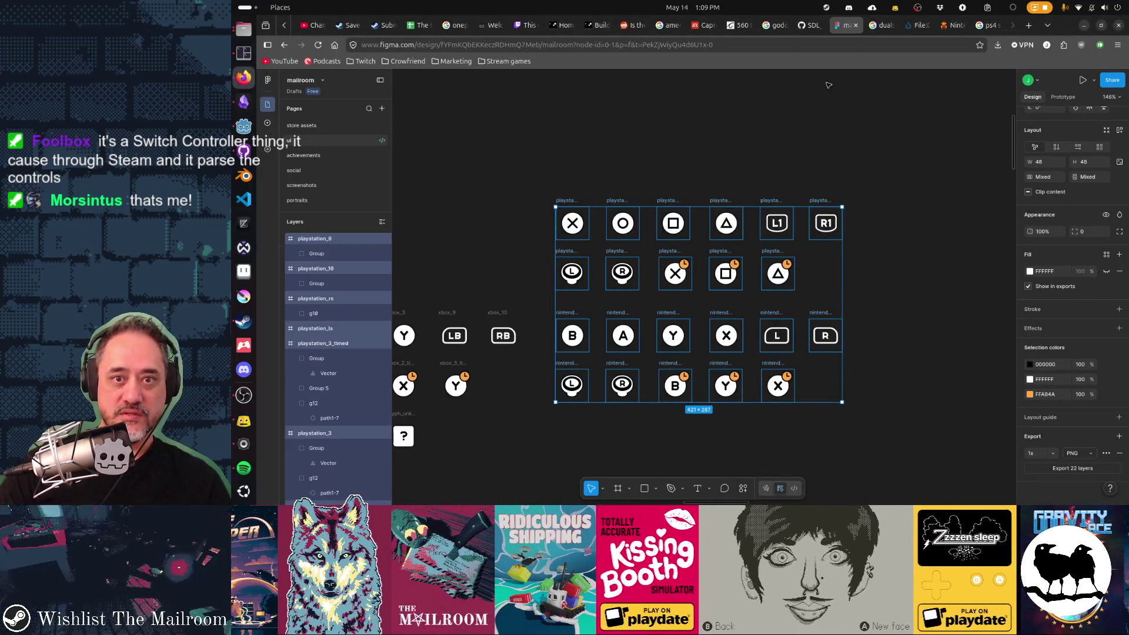
key(ctrl+t)
text(stge)
key(BackSpace)
key(BackSpace)
text(eam hardware survey)
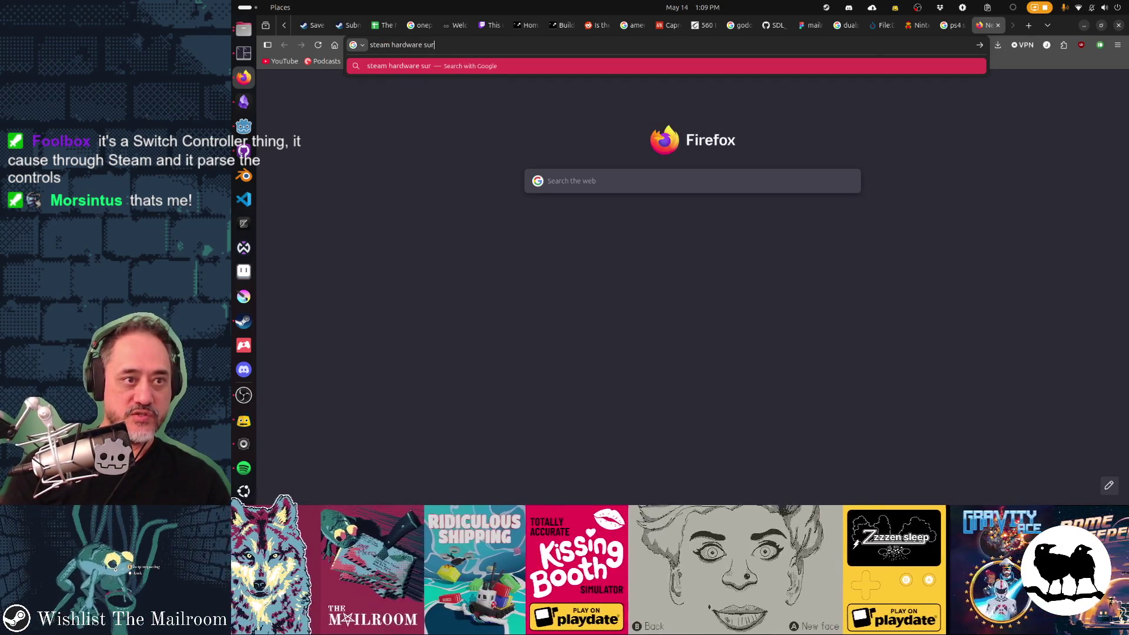
key(Return)
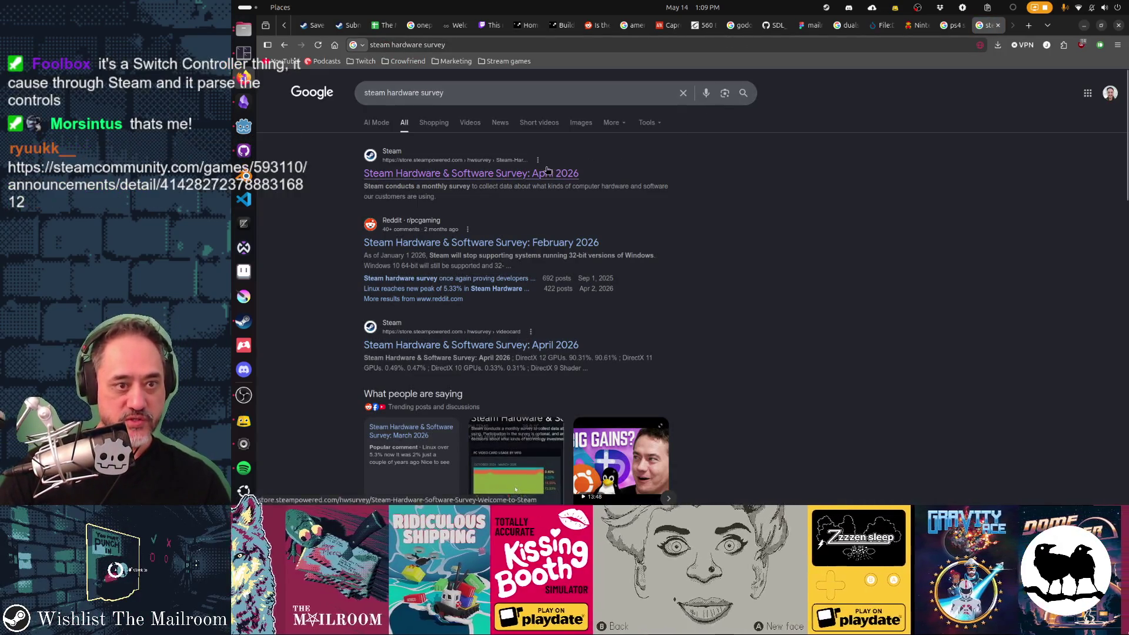
Step: Open the Steam Hardware & Software Survey result and expand its Other Settings row
click(547, 172)
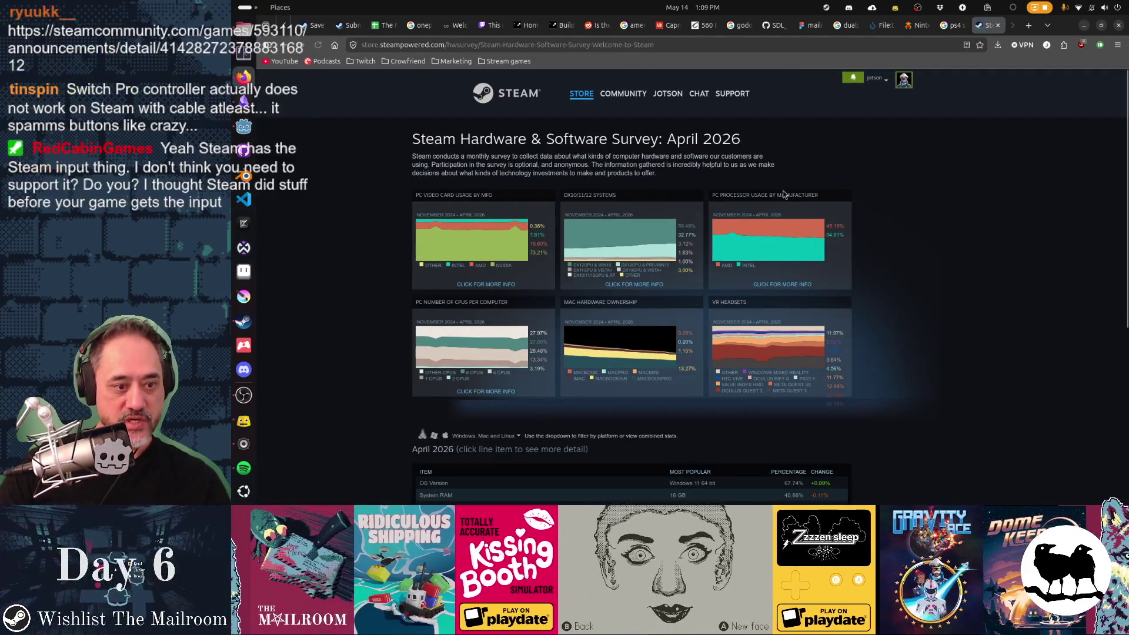
scroll(428, 226, down, 5)
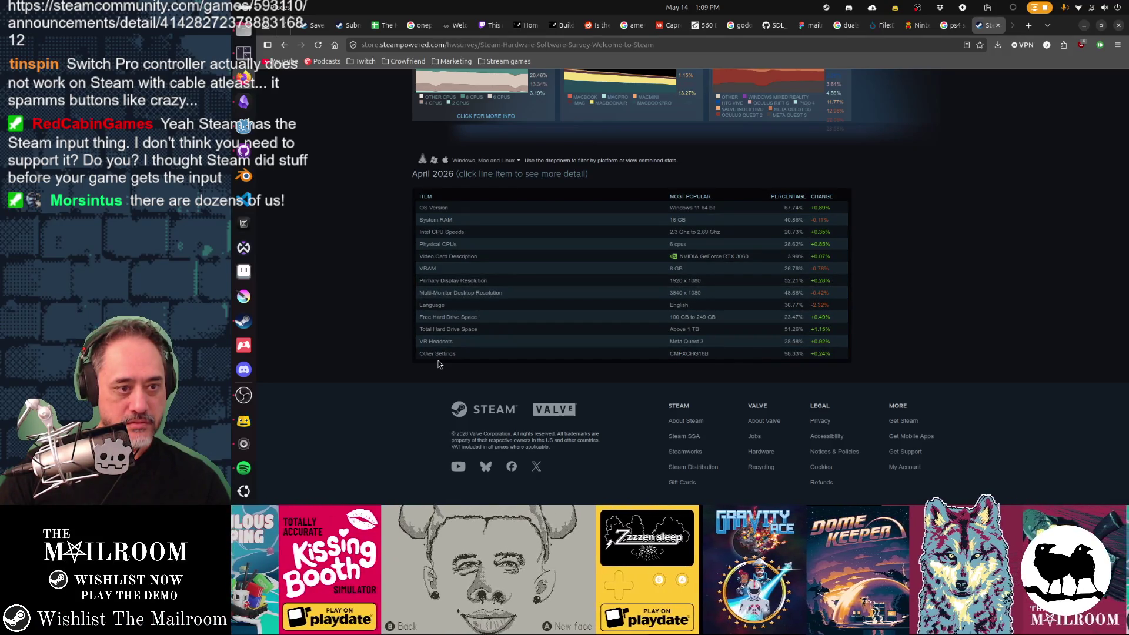
click(439, 356)
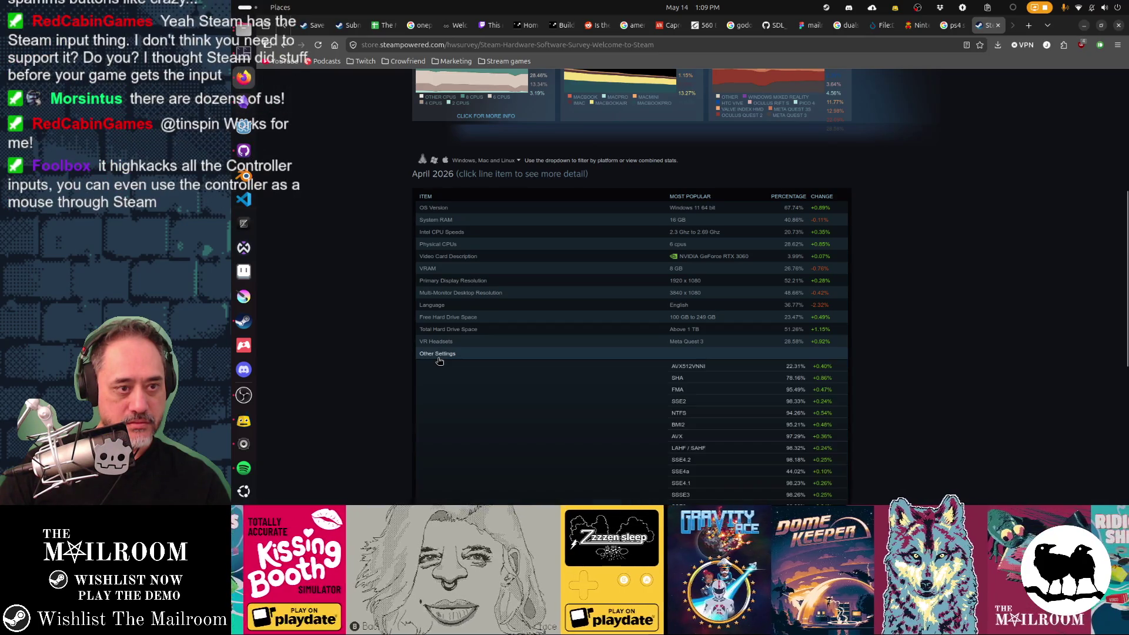
scroll(655, 310, down, 4)
scroll(655, 310, up, 6)
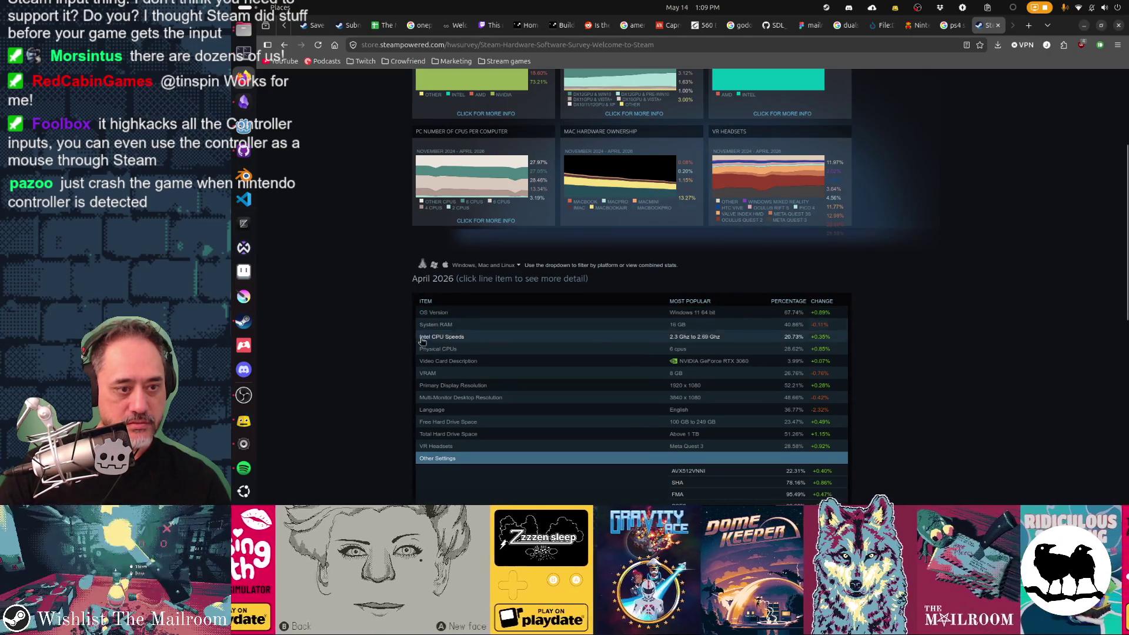
scroll(828, 334, up, 3)
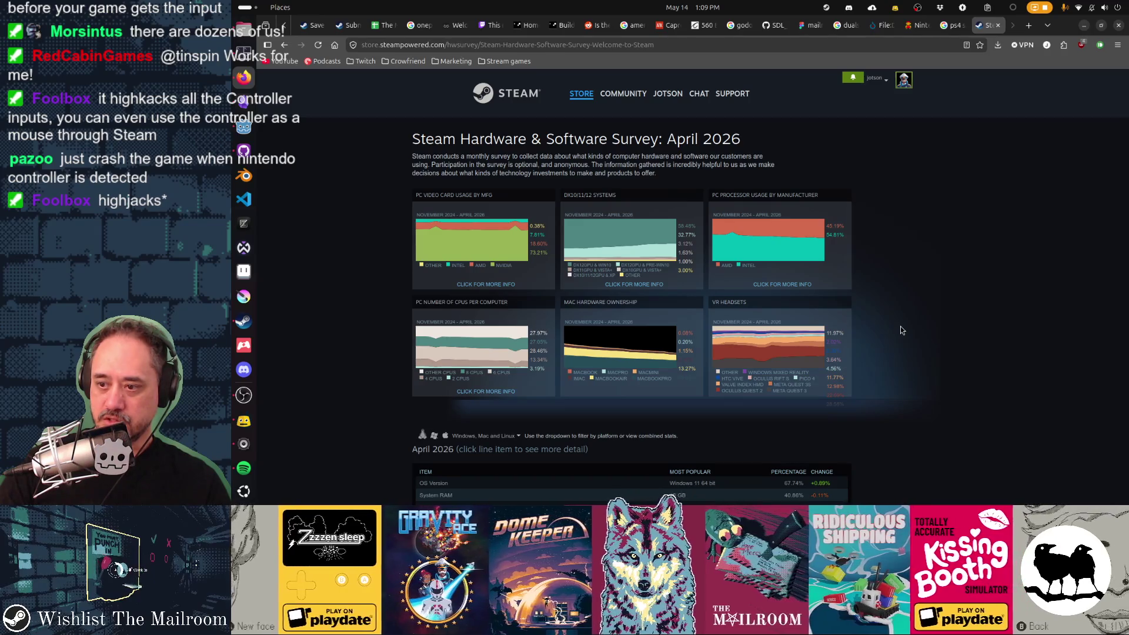
click(540, 46)
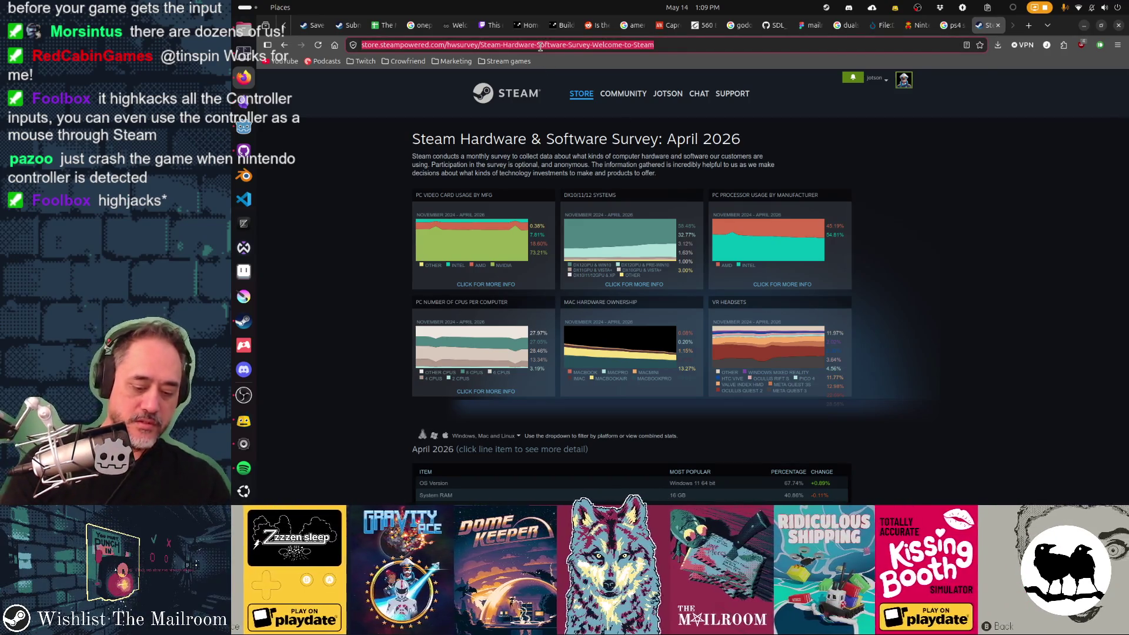
Step: Search 'steam controller usage stats' and open the Reddit post about Steam controller usage
text(steam controller)
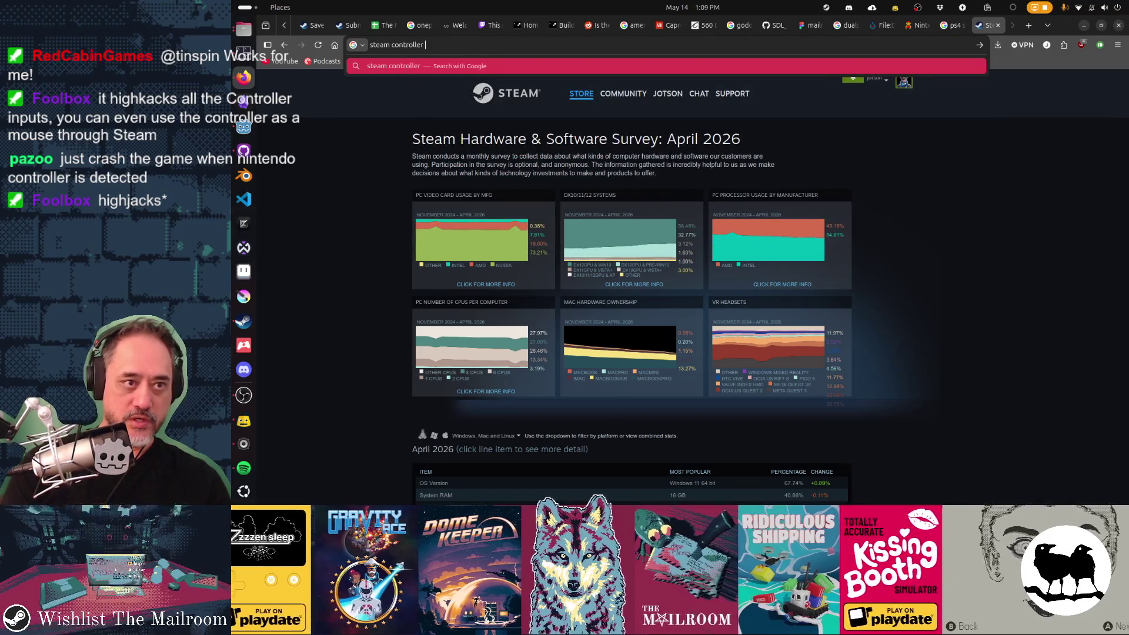
text( usage stats)
key(Return)
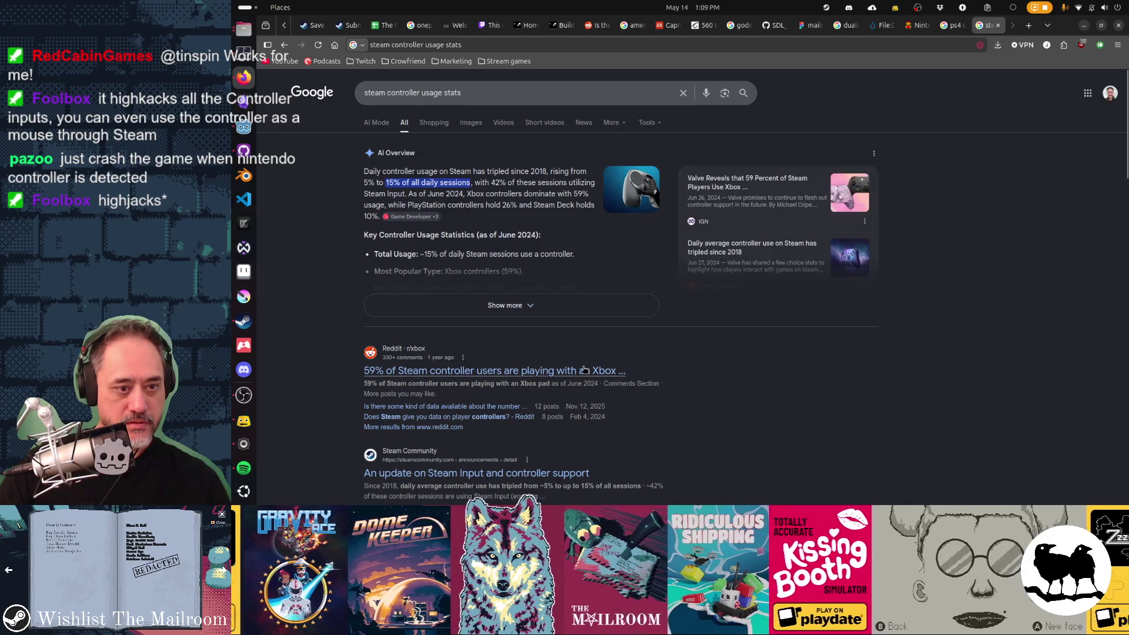
click(584, 370)
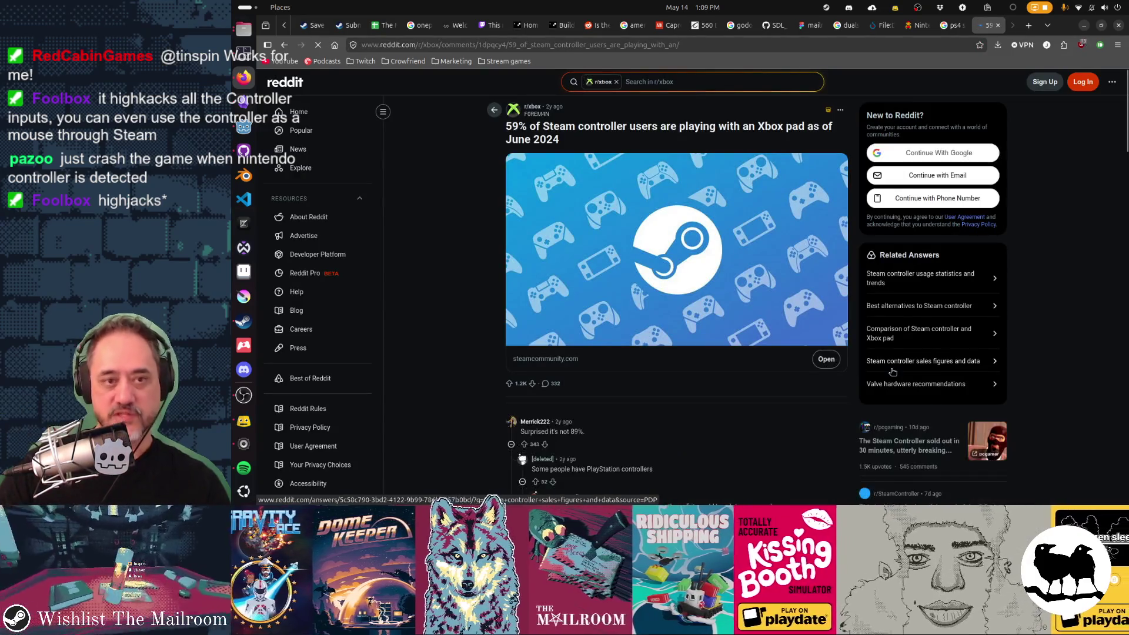
Step: Read through the Reddit comments, then go back to the Google results
scroll(892, 371, down, 2)
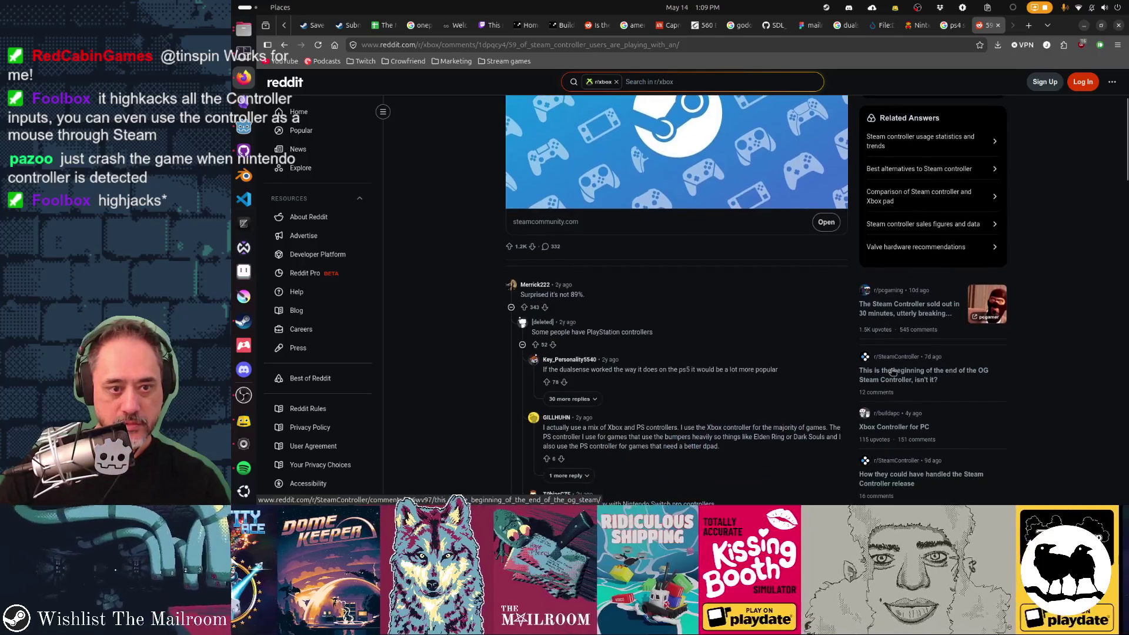
scroll(892, 371, up, 2)
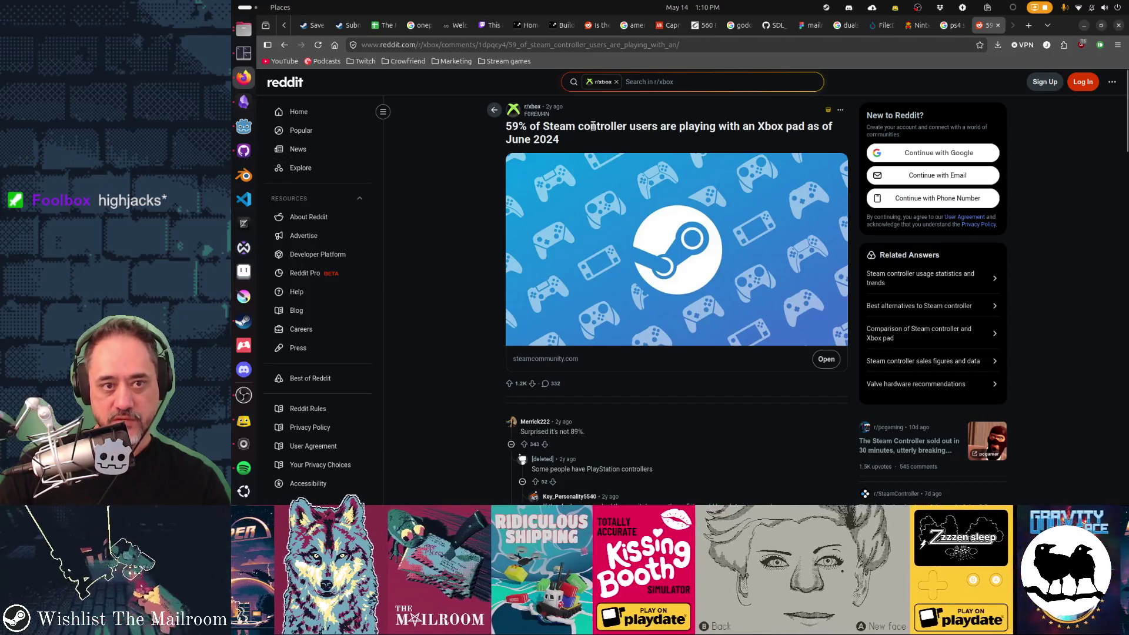
scroll(760, 344, down, 2)
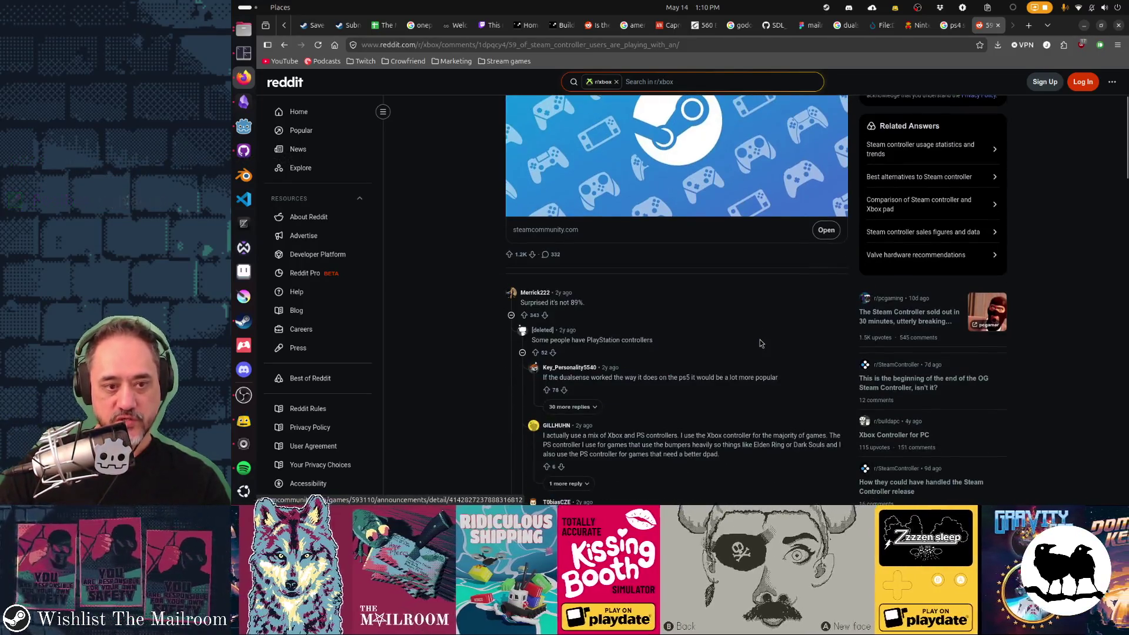
scroll(760, 344, down, 5)
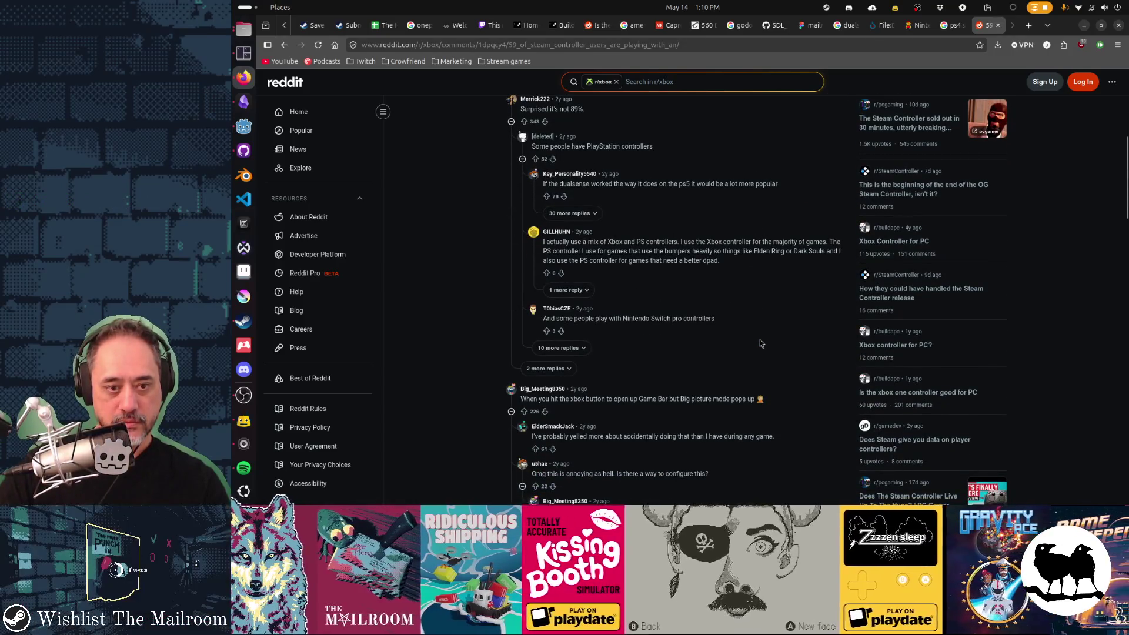
scroll(760, 344, down, 2)
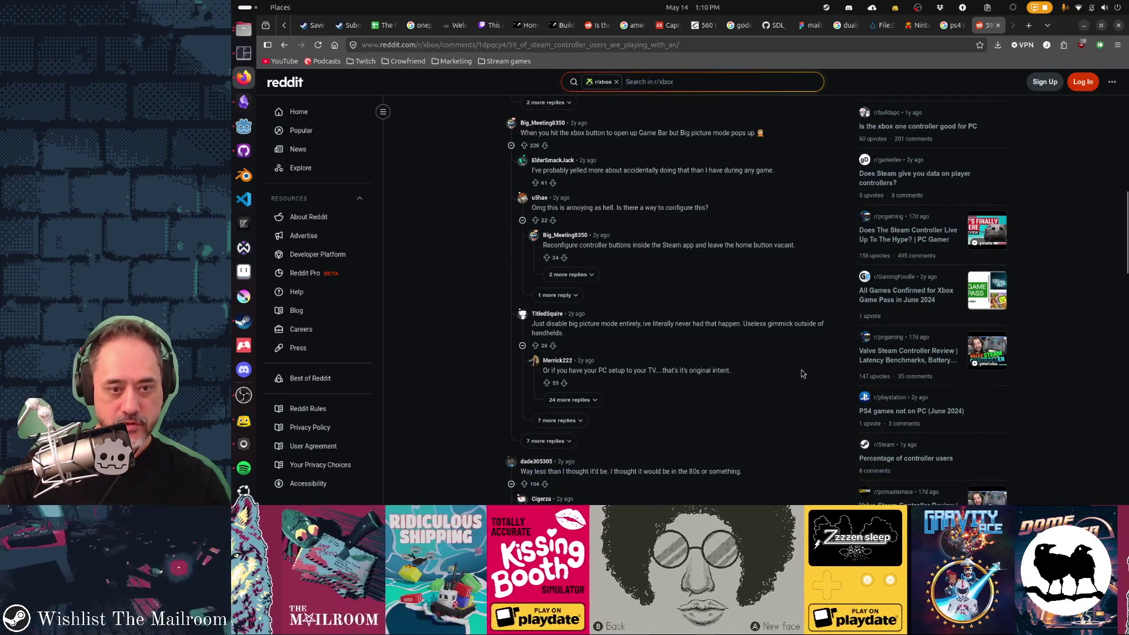
scroll(803, 373, down, 3)
scroll(811, 380, down, 4)
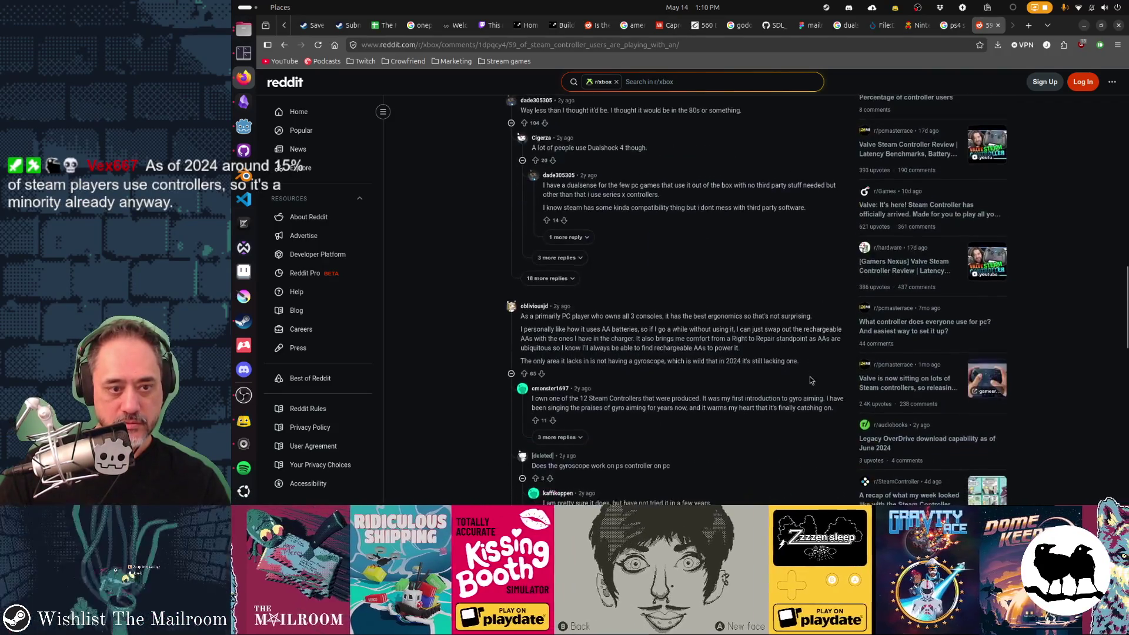
scroll(811, 379, down, 1)
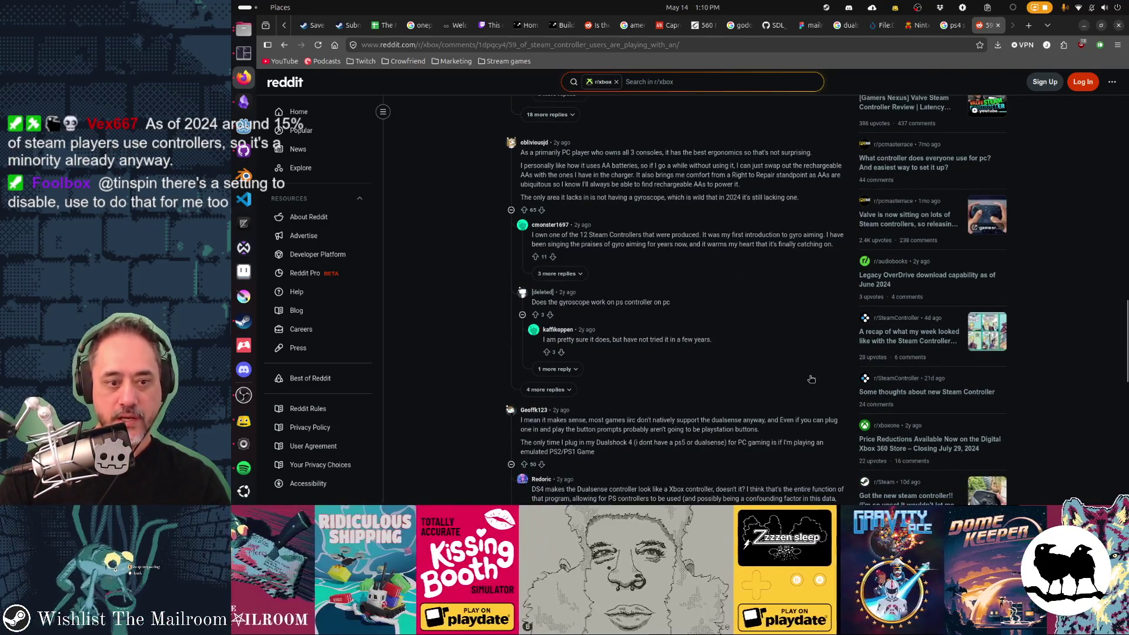
key(alt+Left)
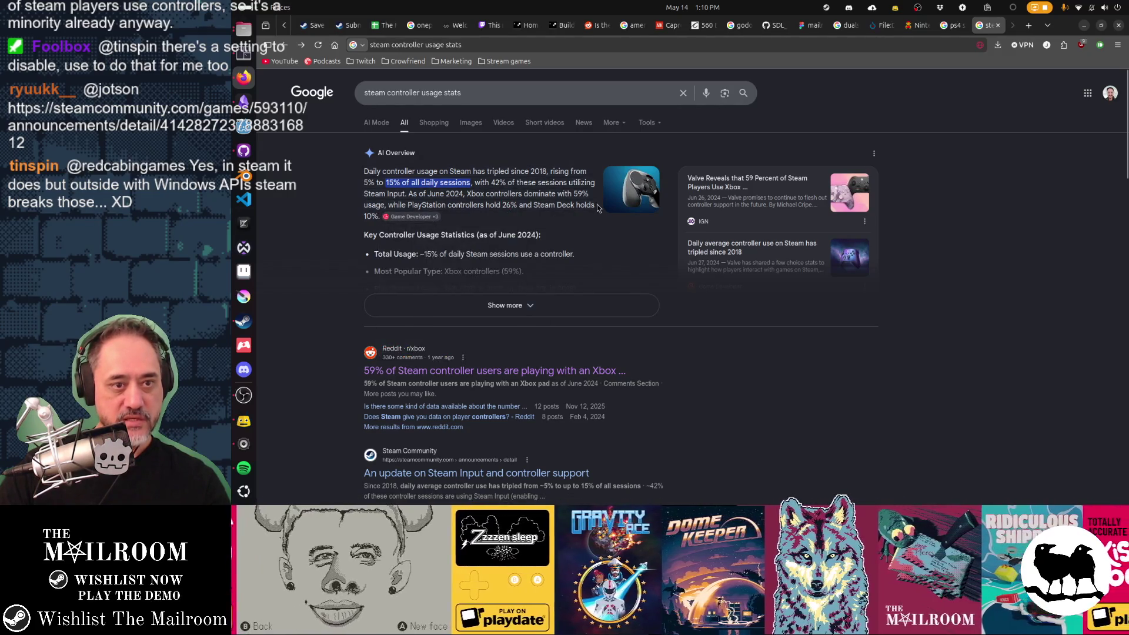
Step: Open the Game Developer article on controller usage and scroll through it
click(714, 242)
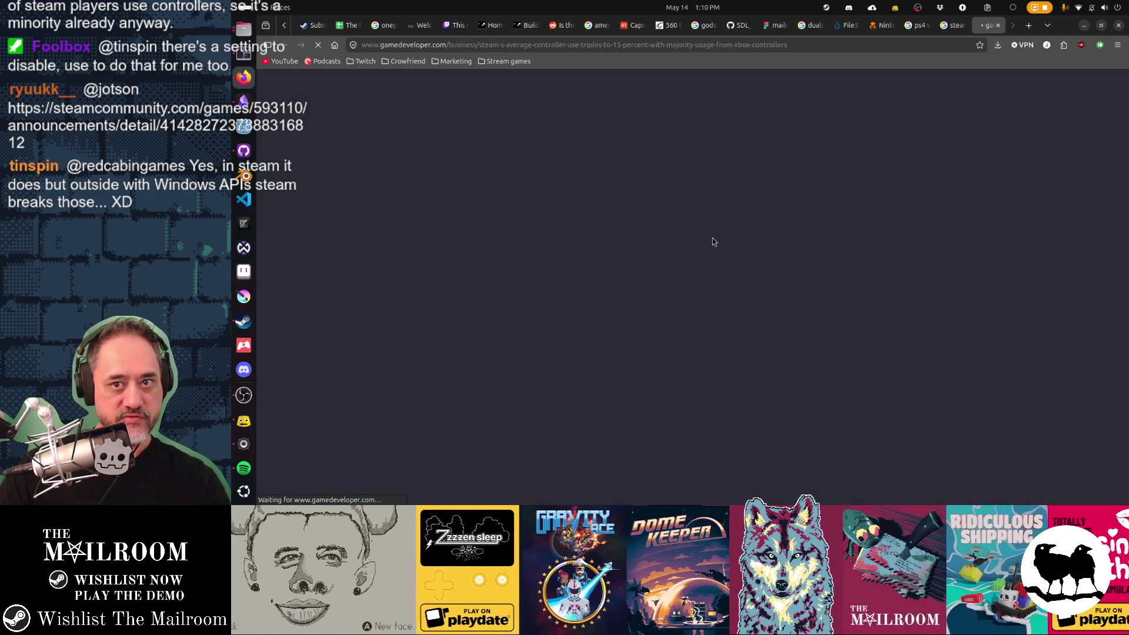
scroll(1041, 347, down, 5)
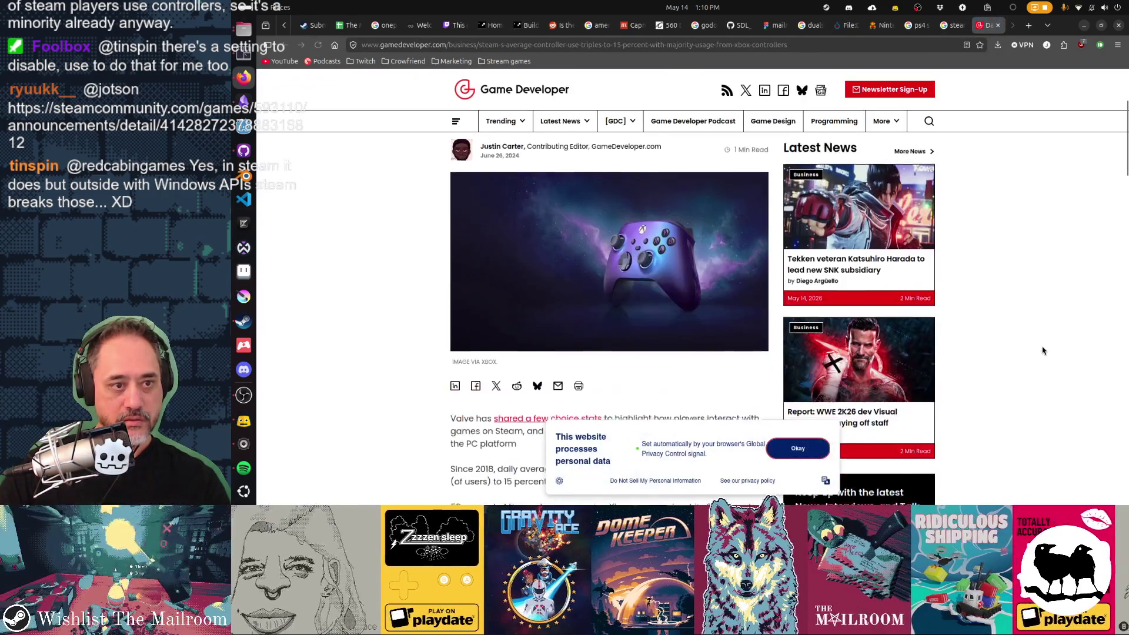
scroll(1042, 350, down, 4)
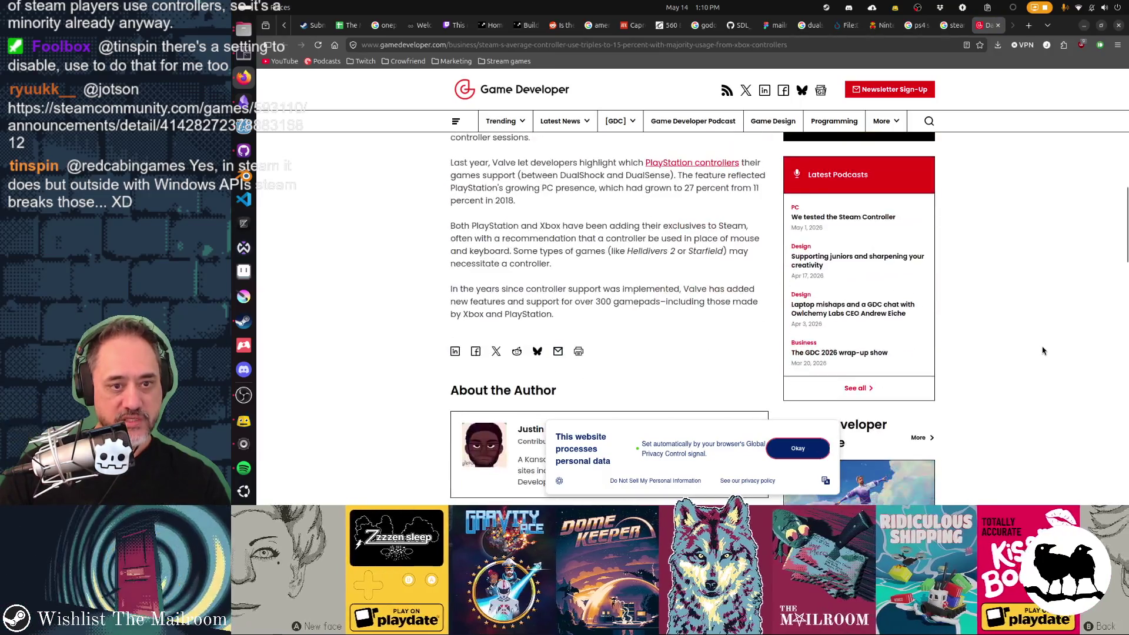
scroll(1042, 351, up, 4)
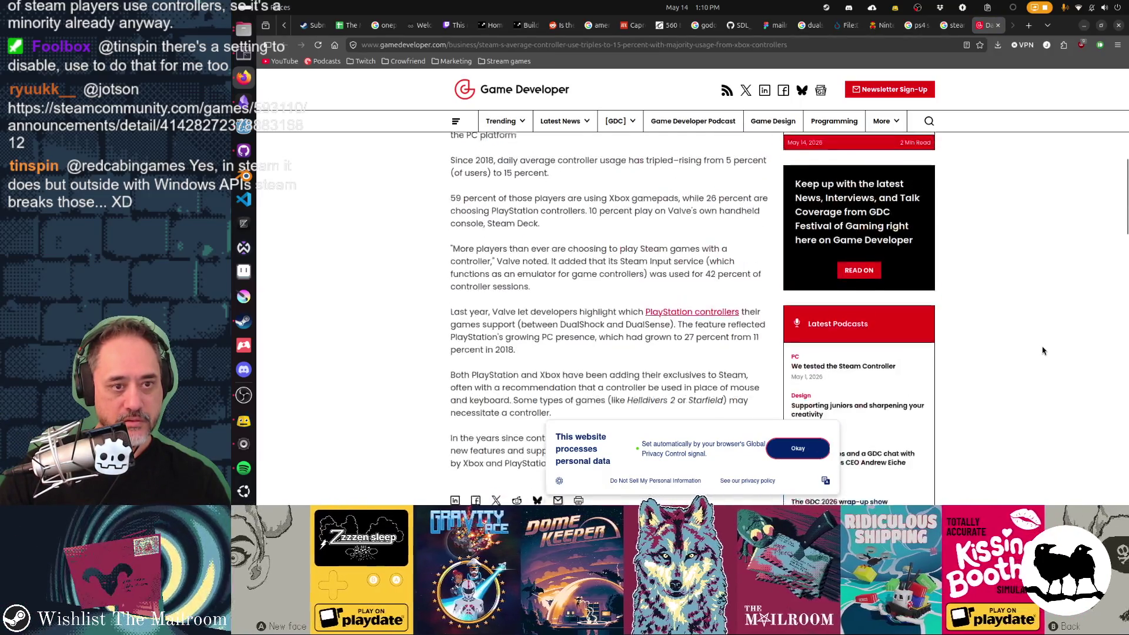
scroll(1042, 350, down, 1)
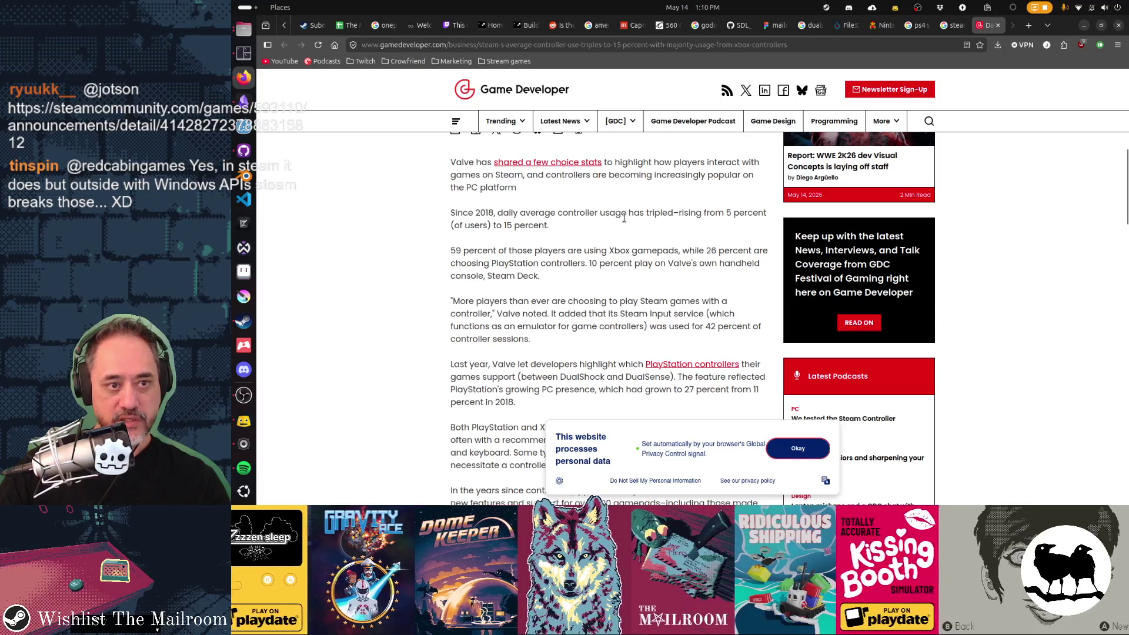
Step: Highlight the 59% Xbox, 26% PlayStation and Steam Deck figures, then return to Godot
drag(449, 251, 464, 251)
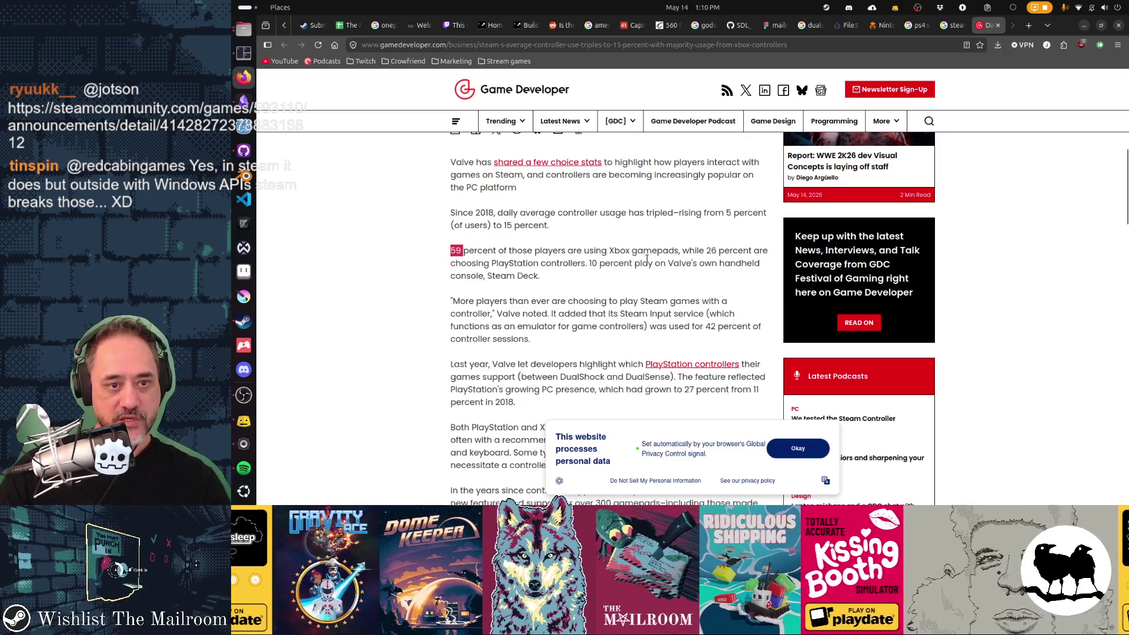
click(710, 252)
double_click(710, 251)
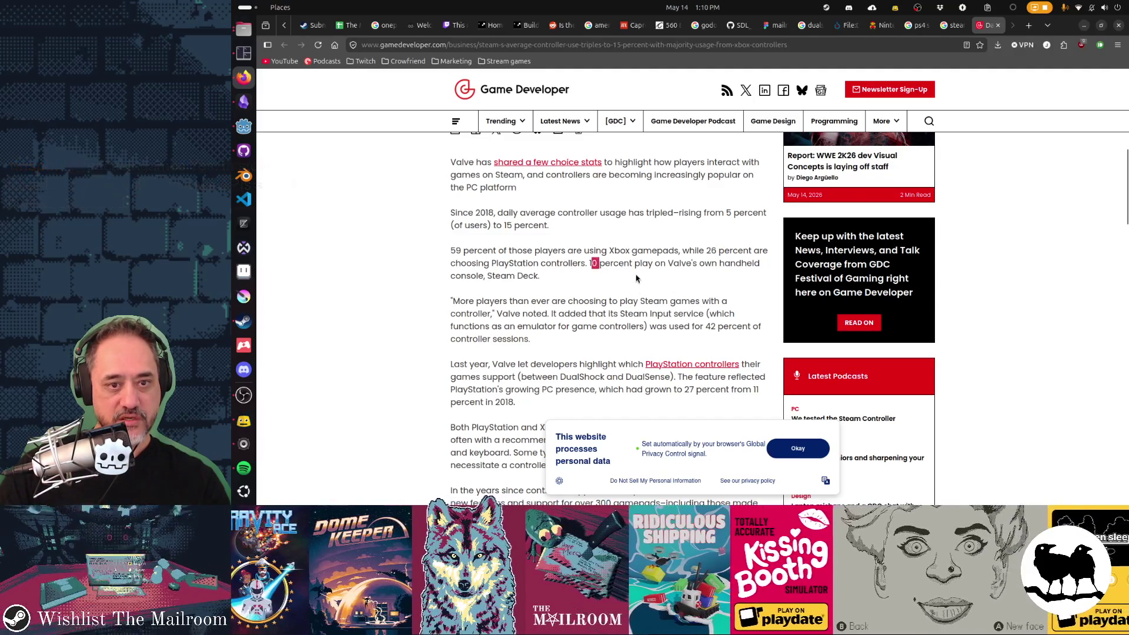
drag(492, 275, 533, 276)
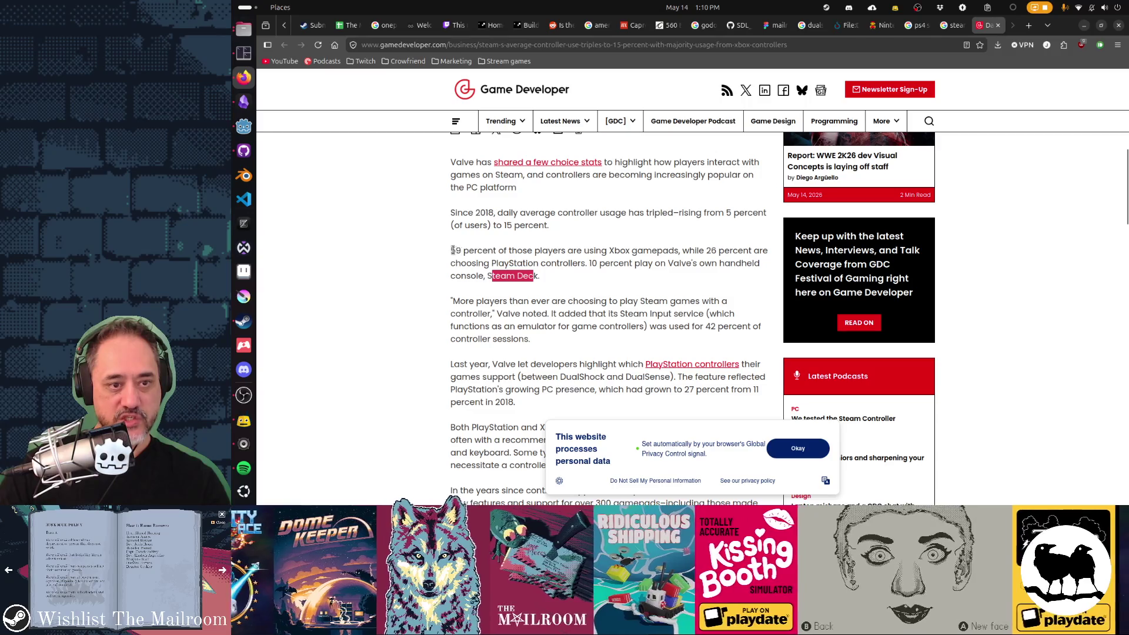
drag(451, 250, 679, 250)
click(558, 301)
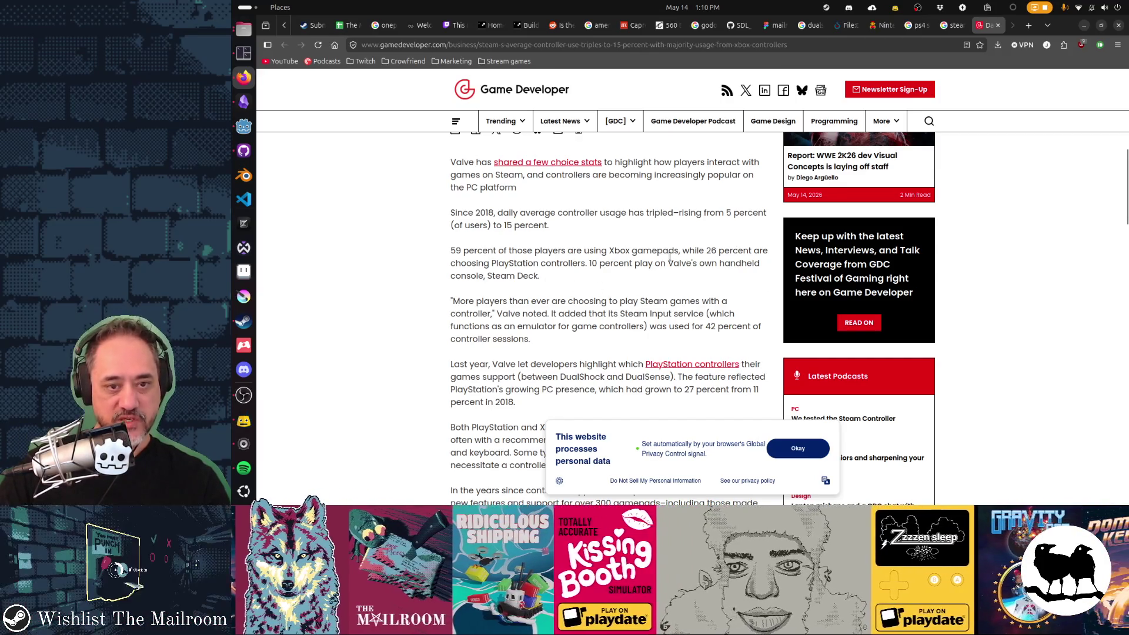
drag(464, 252, 451, 252)
drag(591, 263, 599, 263)
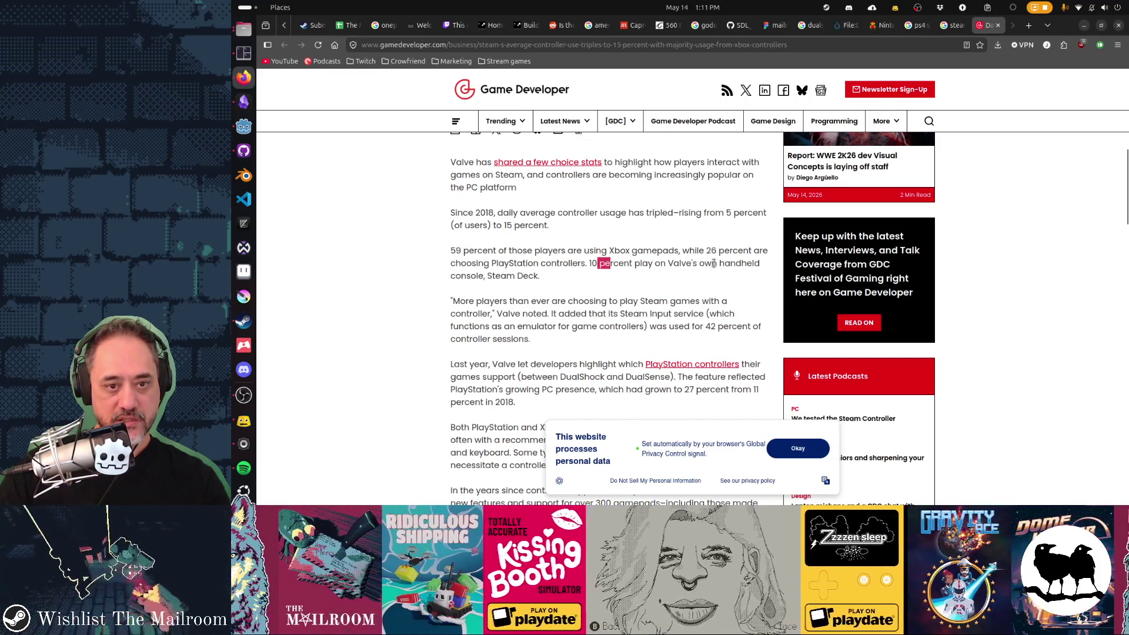
drag(705, 253, 716, 254)
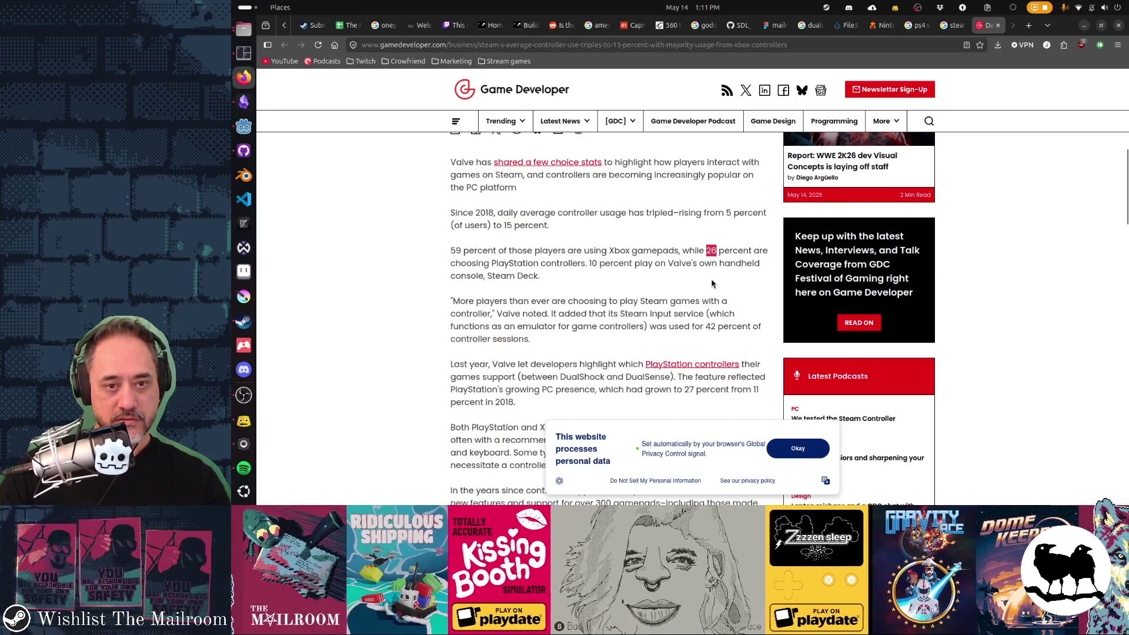
click(639, 288)
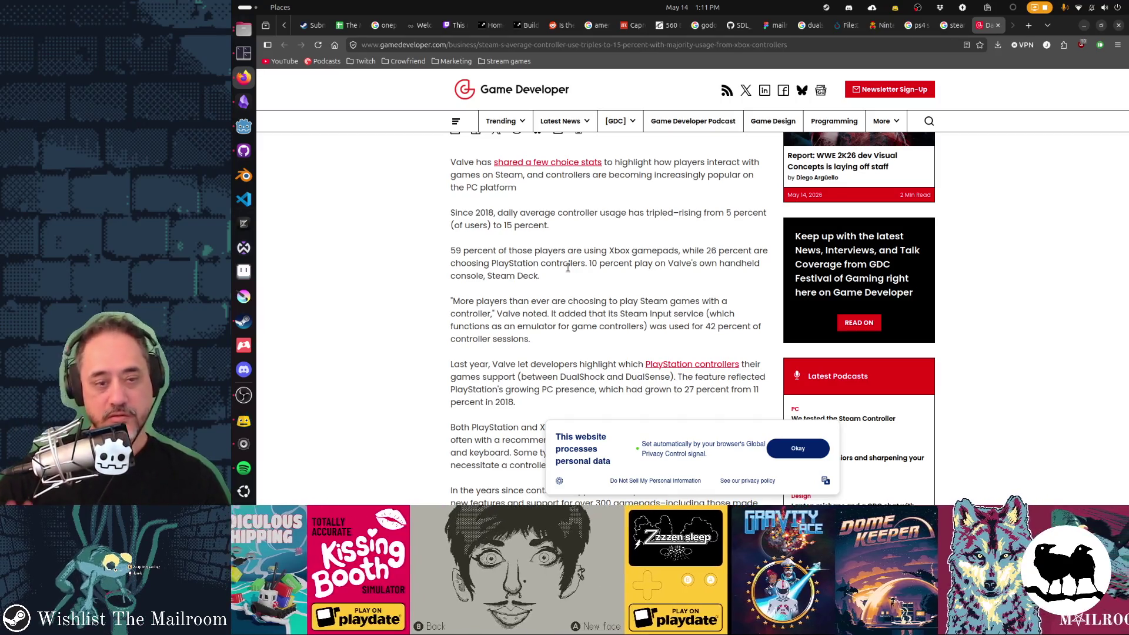
key(alt+Tab)
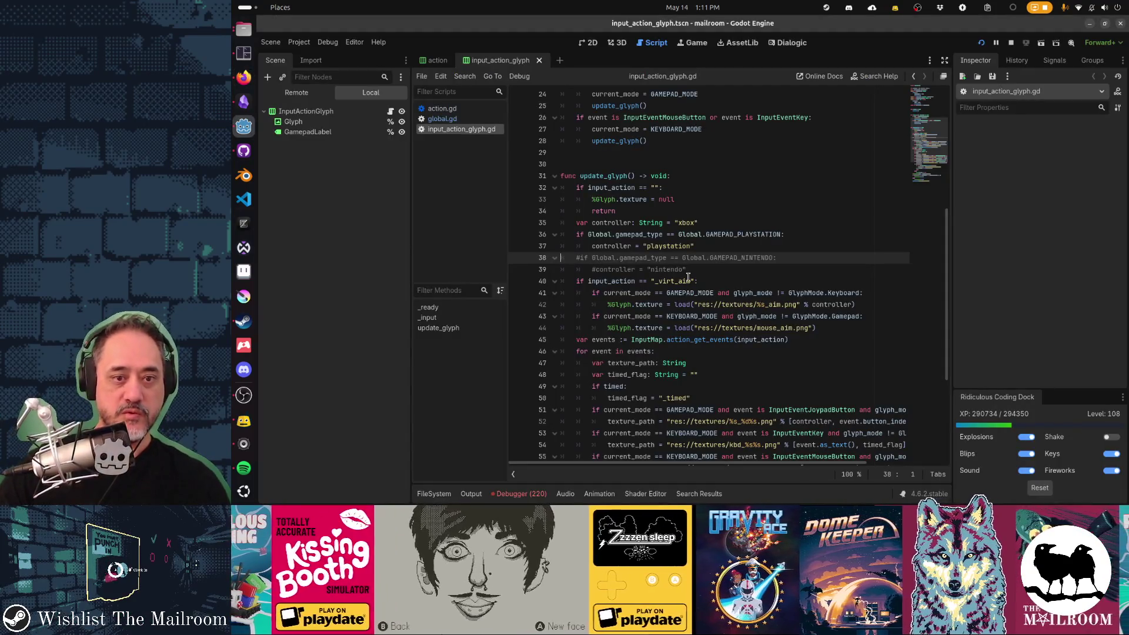
Step: Review the controller selection around line 40, then switch to global.gd's sony dualshock check
click(688, 279)
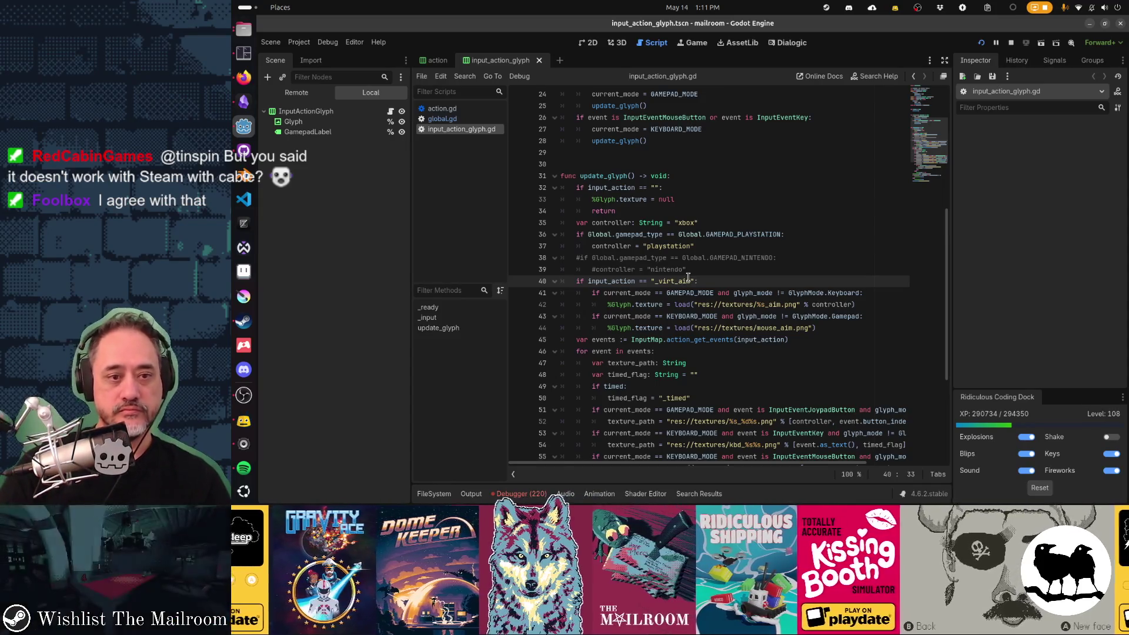
key(Up)
key(Up)
key(Up)
key(Down)
key(Down)
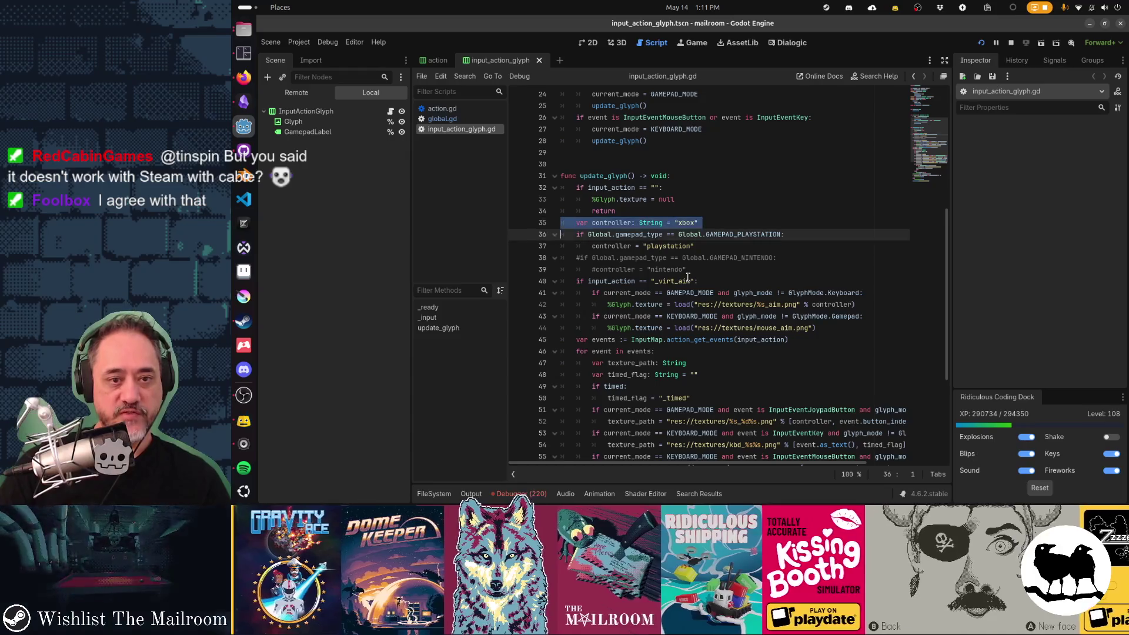
key(shift+Down)
key(shift+Down)
key(Down)
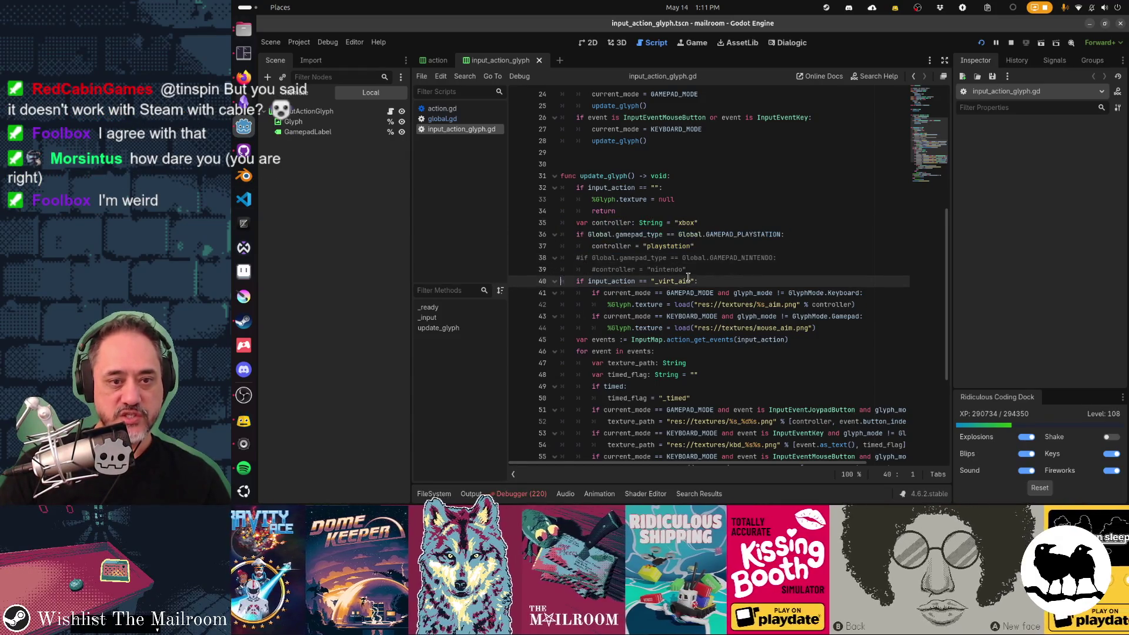
key(alt+Left)
key(Up)
key(Up)
key(Up)
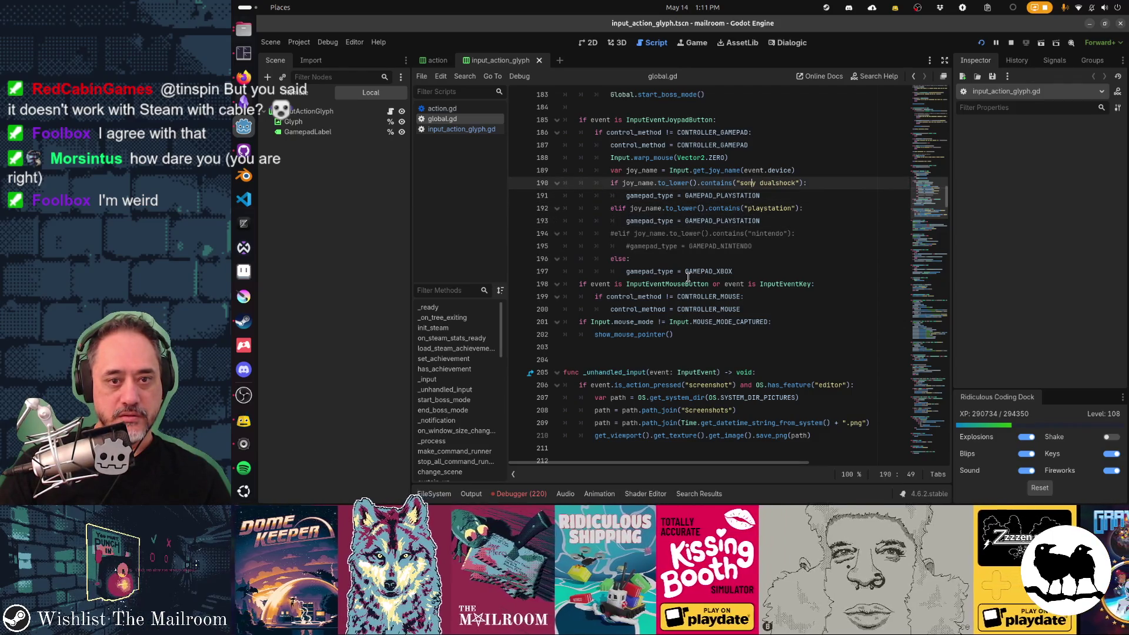
Step: Step through global.gd's gamepad type checks, then switch windows to GitHub Desktop
key(Down)
key(Down)
key(Down)
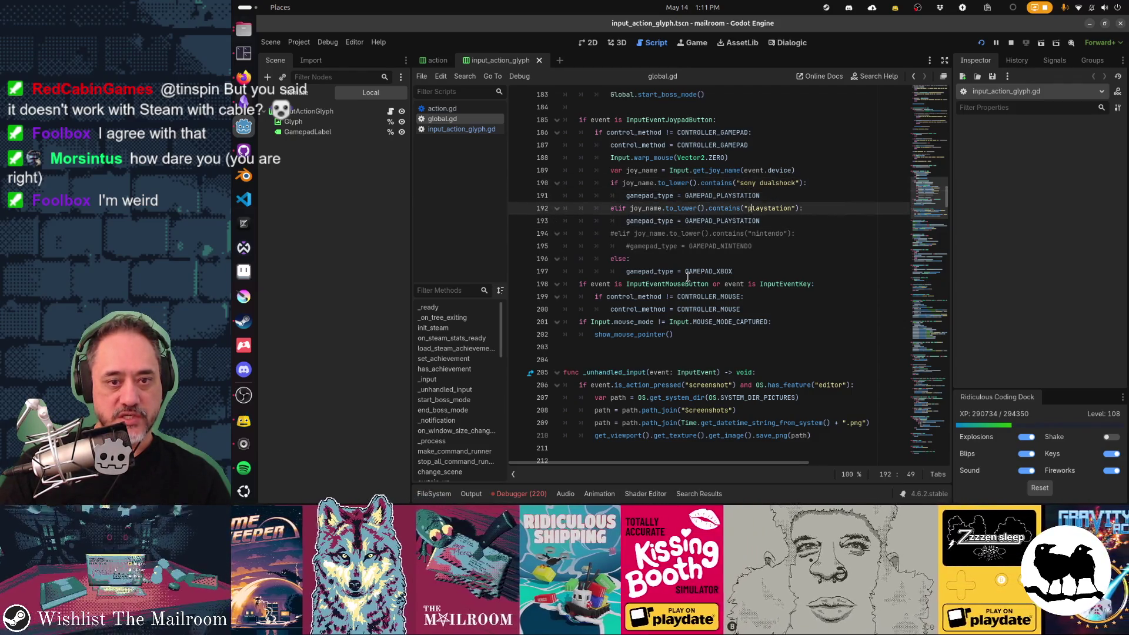
key(Up)
key(Up)
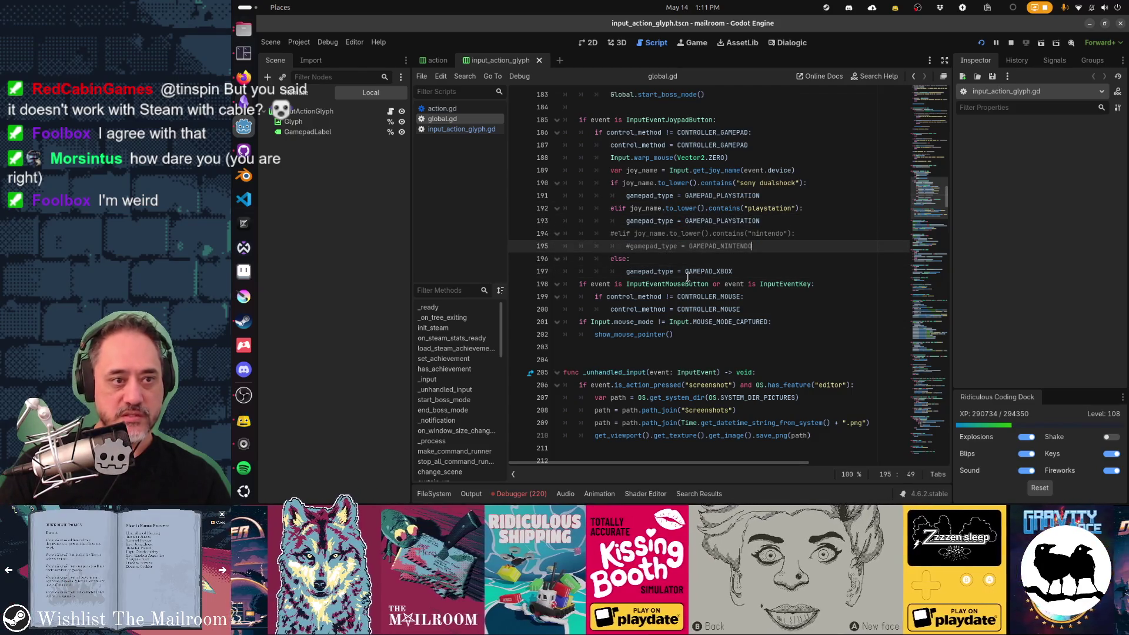
key(alt+Tab)
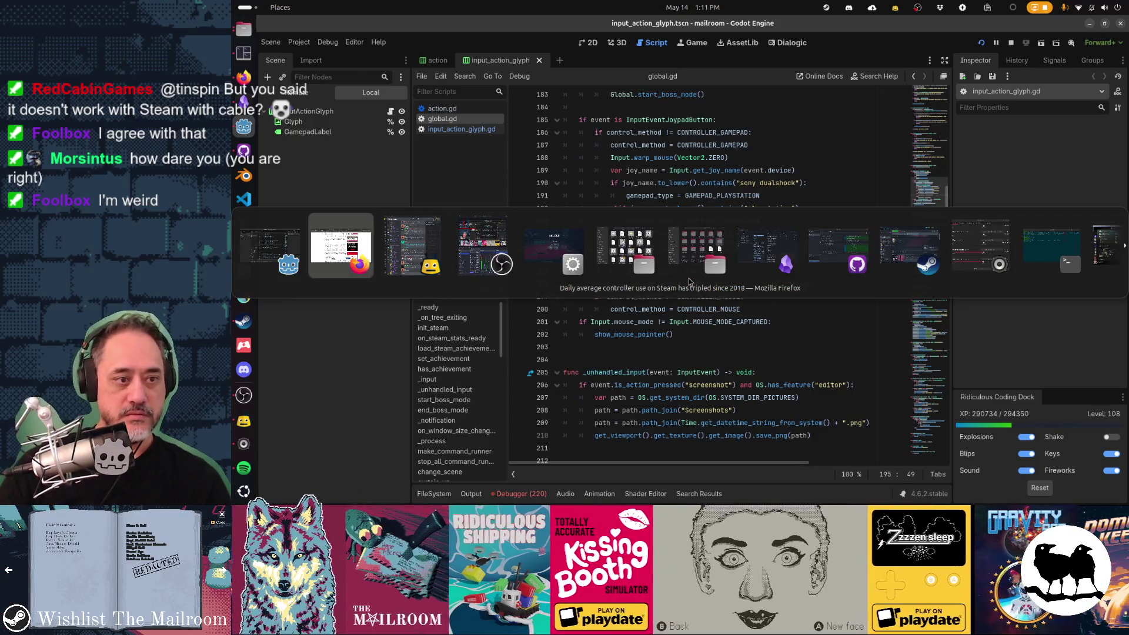
key(Escape)
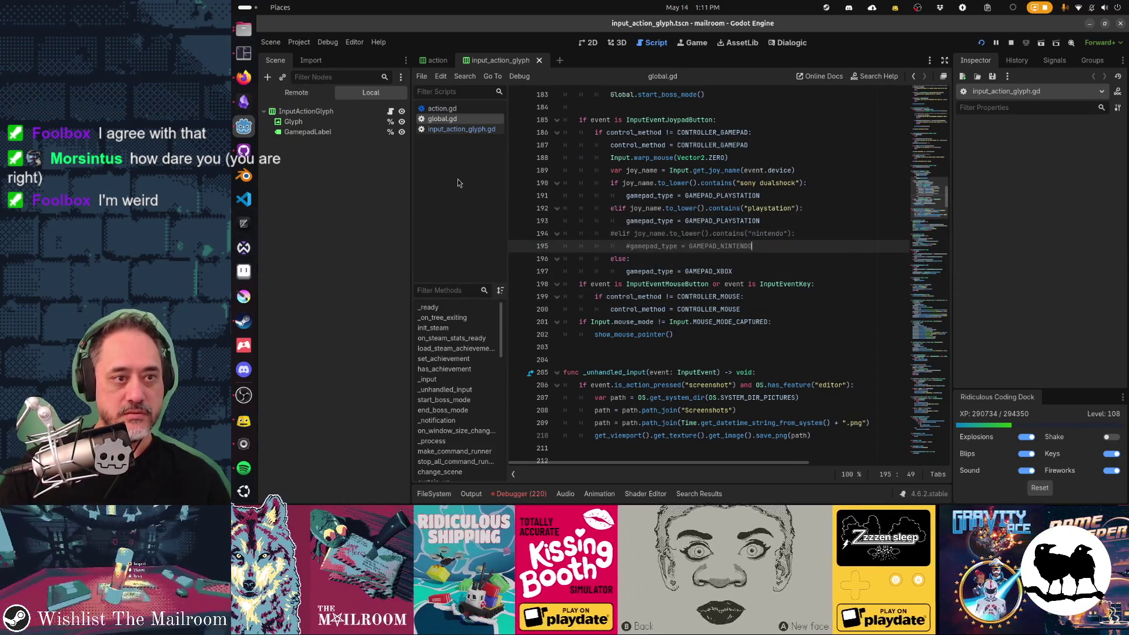
key(alt+Tab)
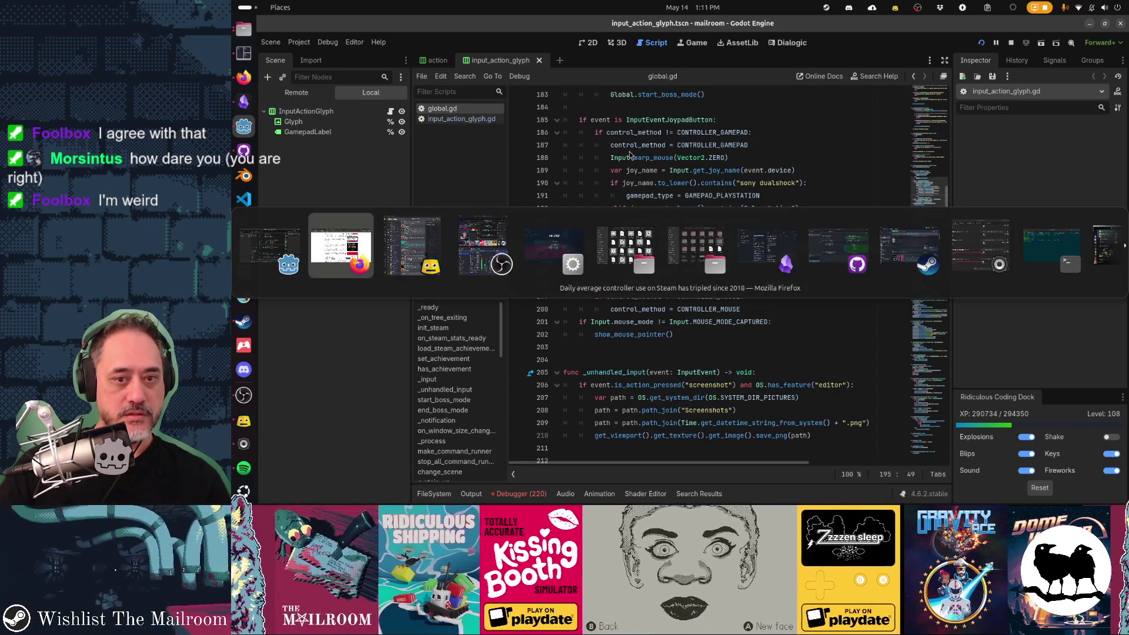
key(Tab)
key(Tab)
key(Tab)
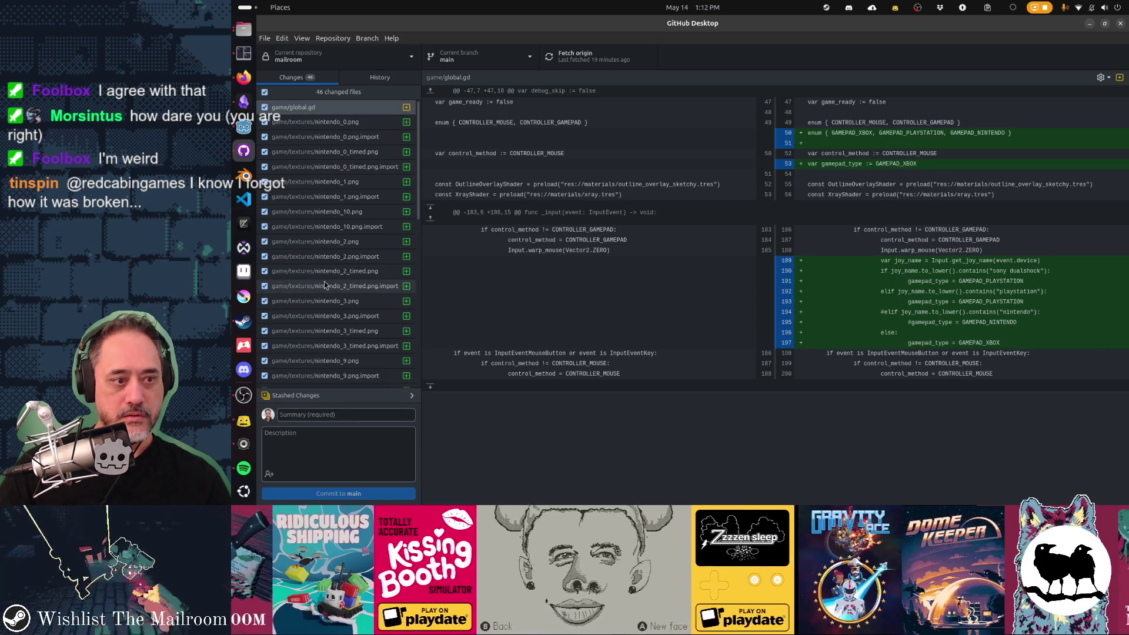
Step: Review the input_action_glyph.gd diff, commit to main as 'Playstation glyphs' and push to origin
scroll(344, 371, down, 10)
click(344, 380)
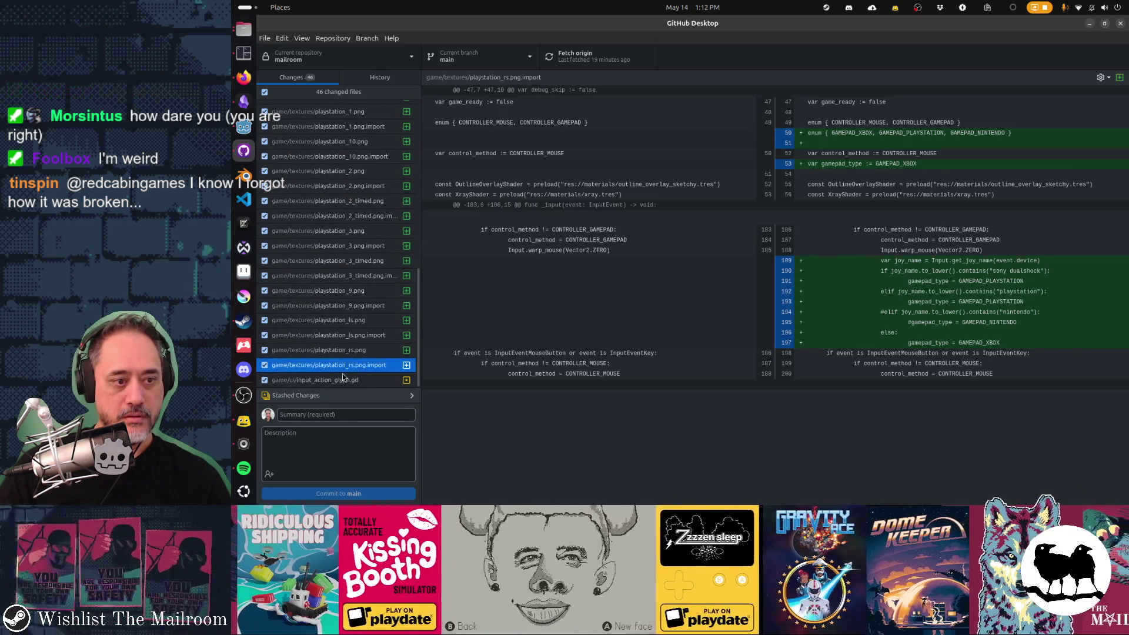
click(355, 414)
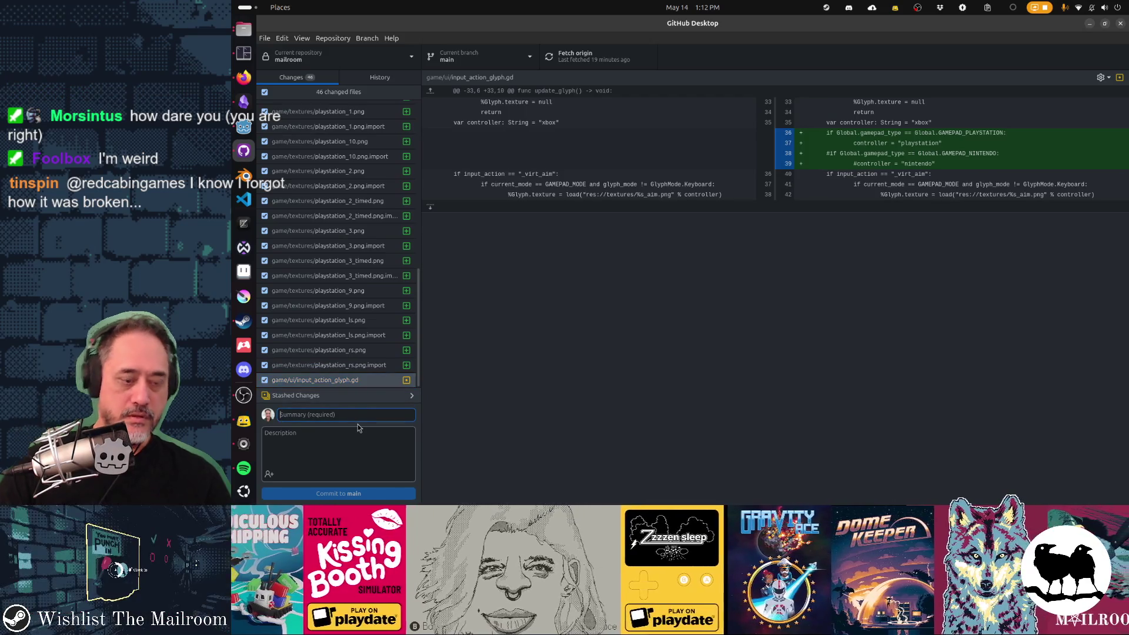
text(Playst)
text(qation)
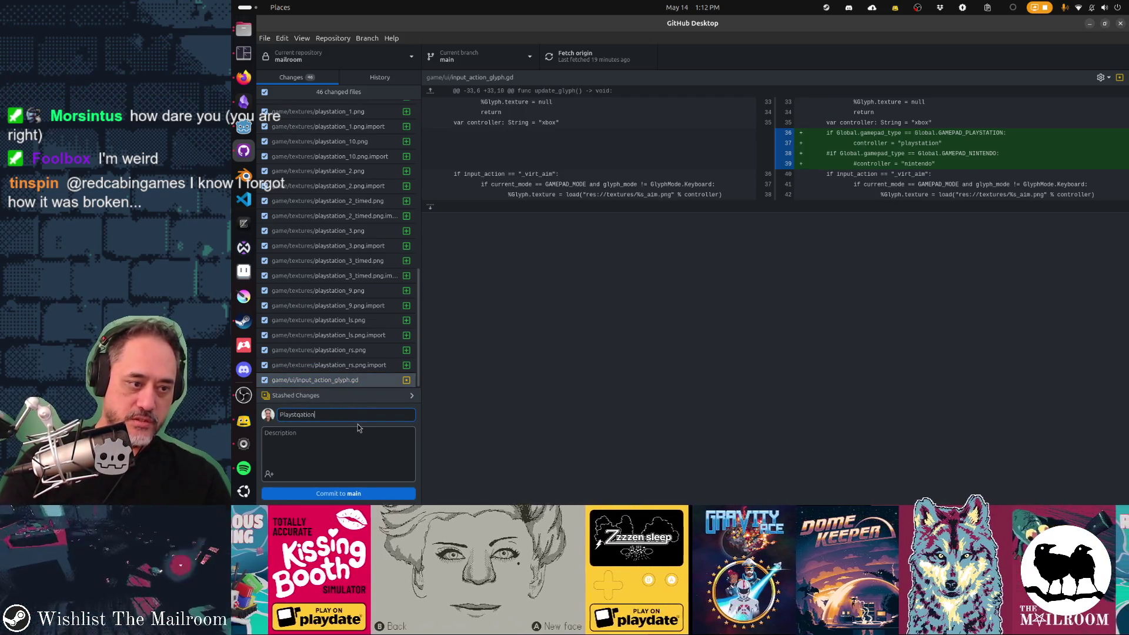
key(BackSpace)
key(BackSpace)
key(BackSpace)
key(BackSpace)
key(BackSpace)
key(BackSpace)
text(ation glyph support)
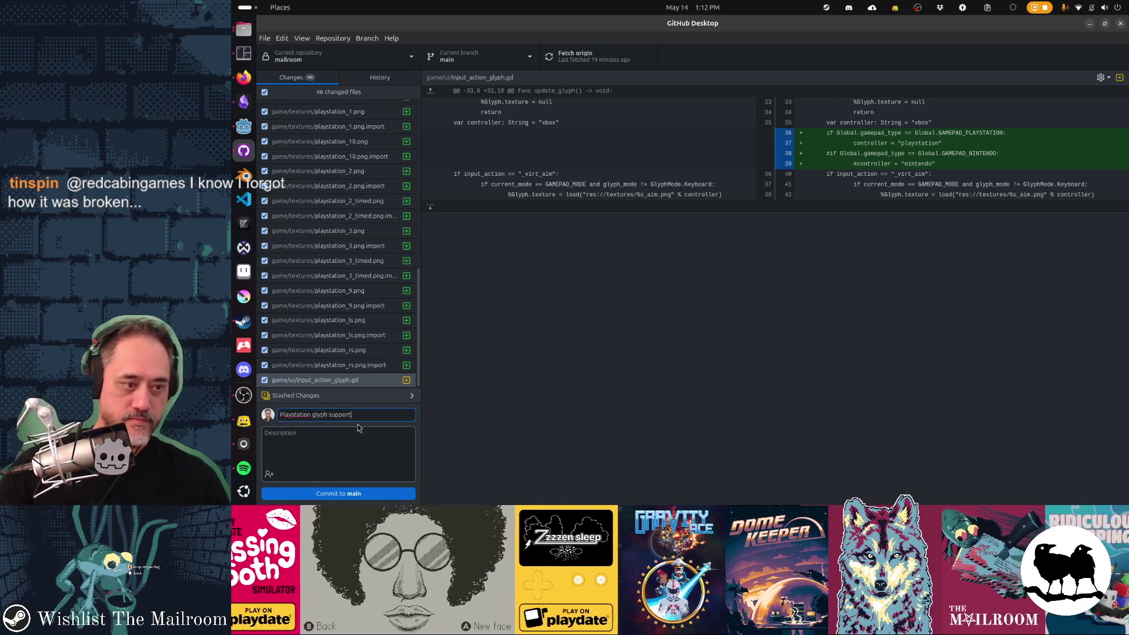
key(ctrl+shift+Left)
key(BackSpace)
key(BackSpace)
text(s)
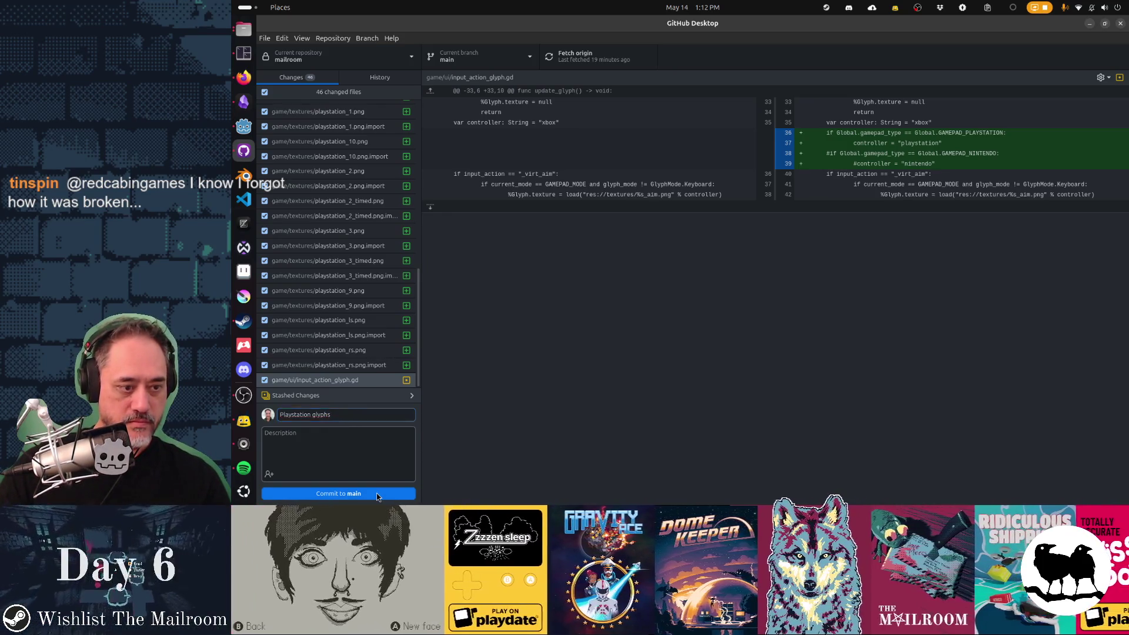
click(376, 493)
click(566, 54)
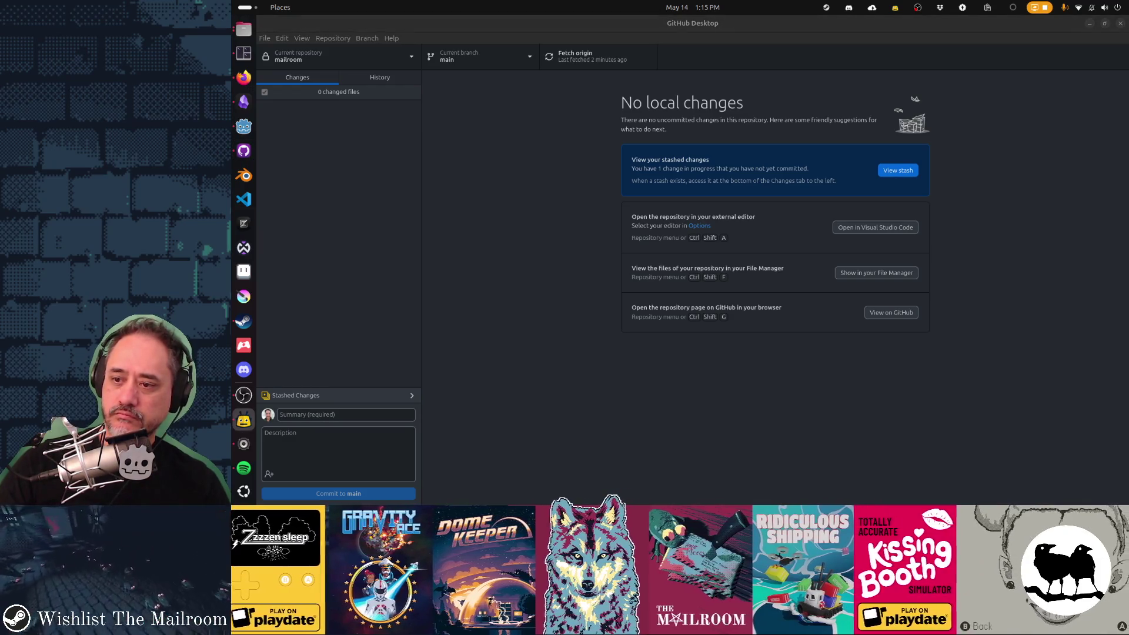
Step: Once the push finishes, switch to Firefox's Steam Community announcements page
click(238, 85)
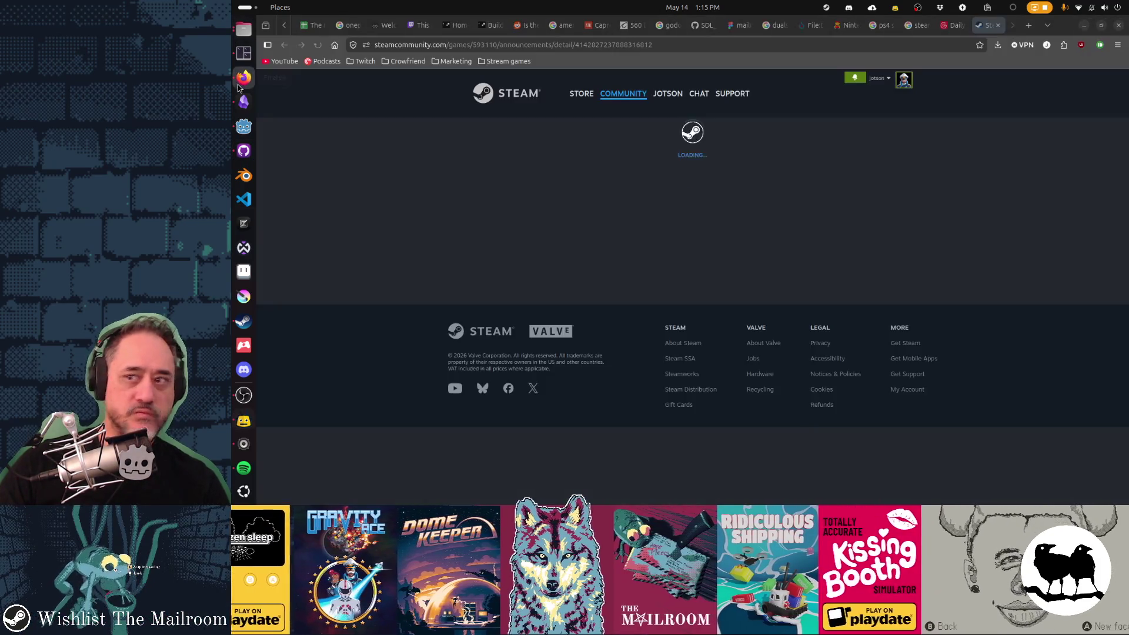
Step: Read the announcement's 59% Xbox, 26% PlayStation and 10% Steam Deck usage bullets
scroll(1049, 207, down, 4)
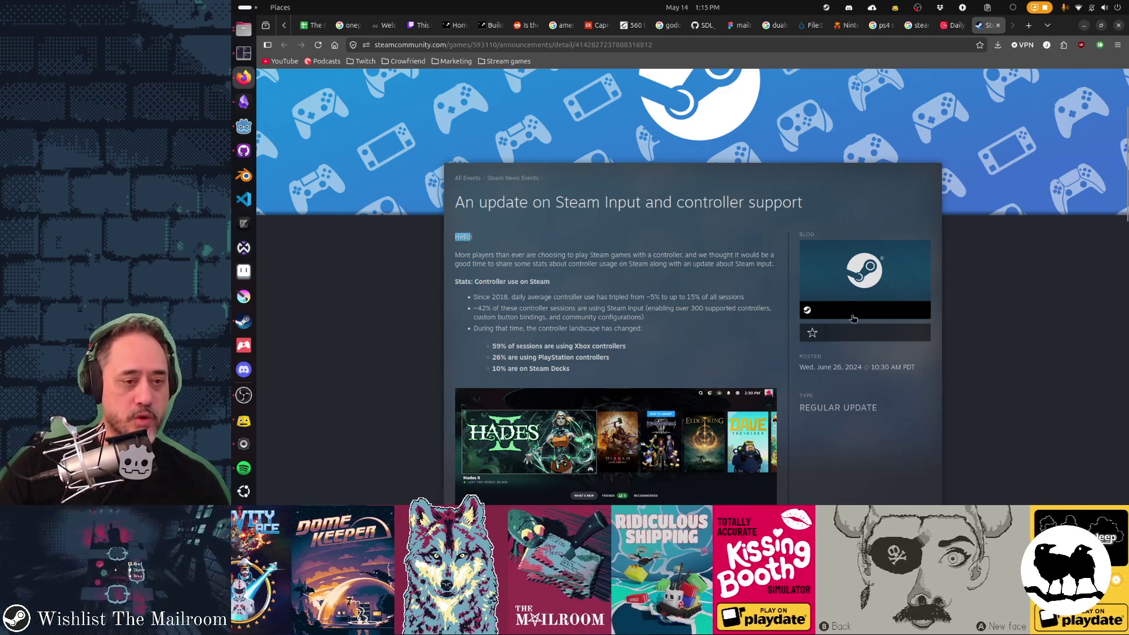
mouse_move(901, 320)
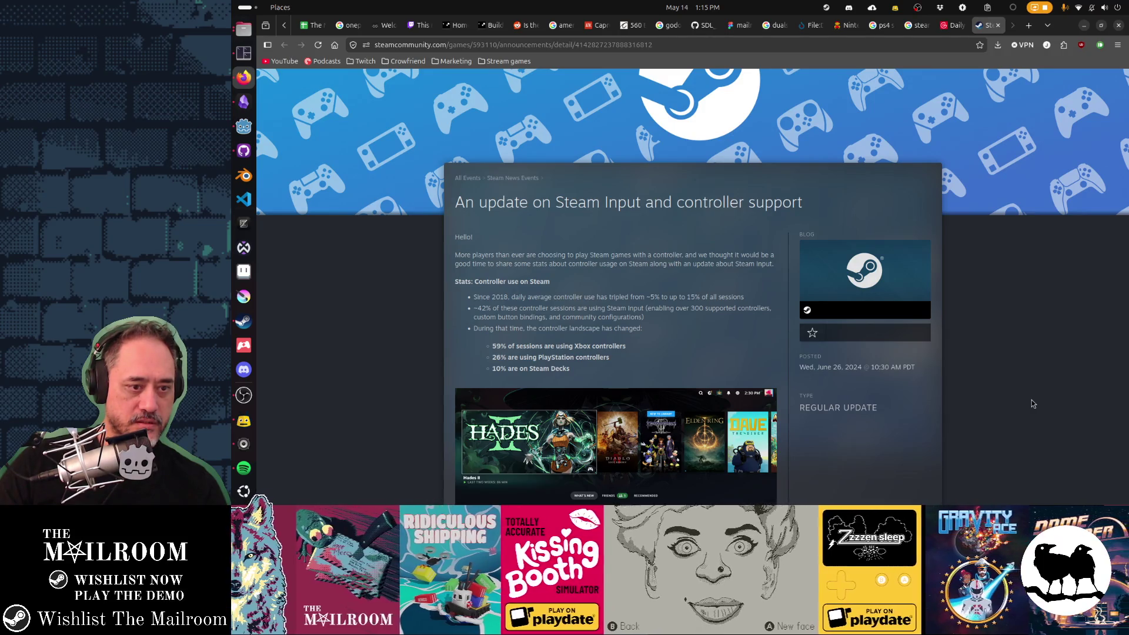
drag(496, 344, 582, 371)
click(717, 369)
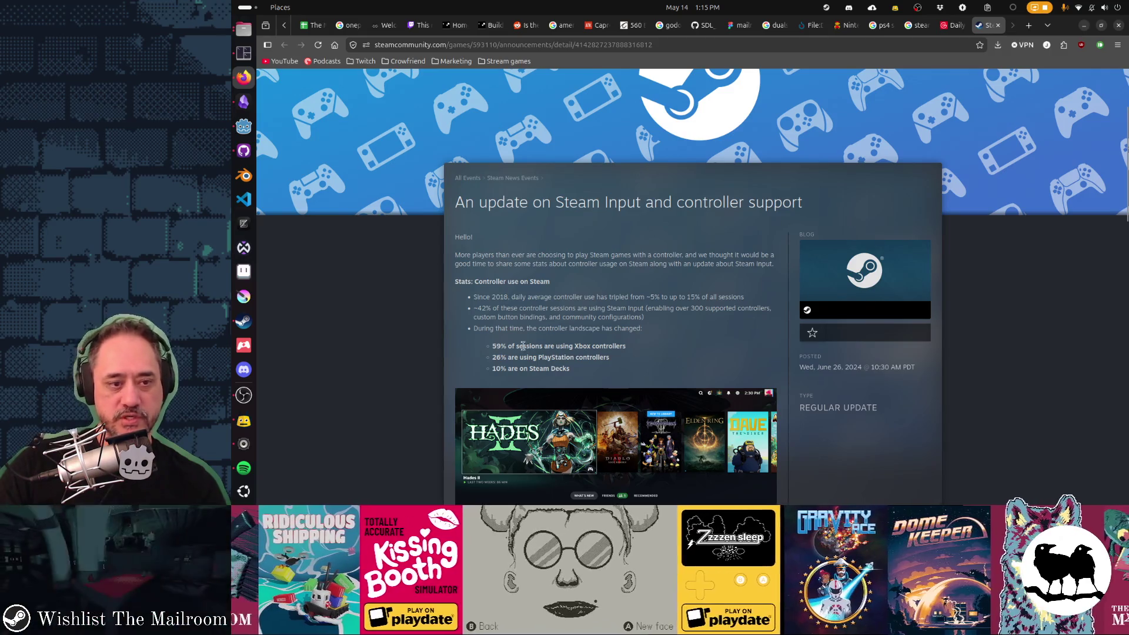
drag(494, 346, 561, 356)
click(562, 355)
scroll(729, 364, down, 3)
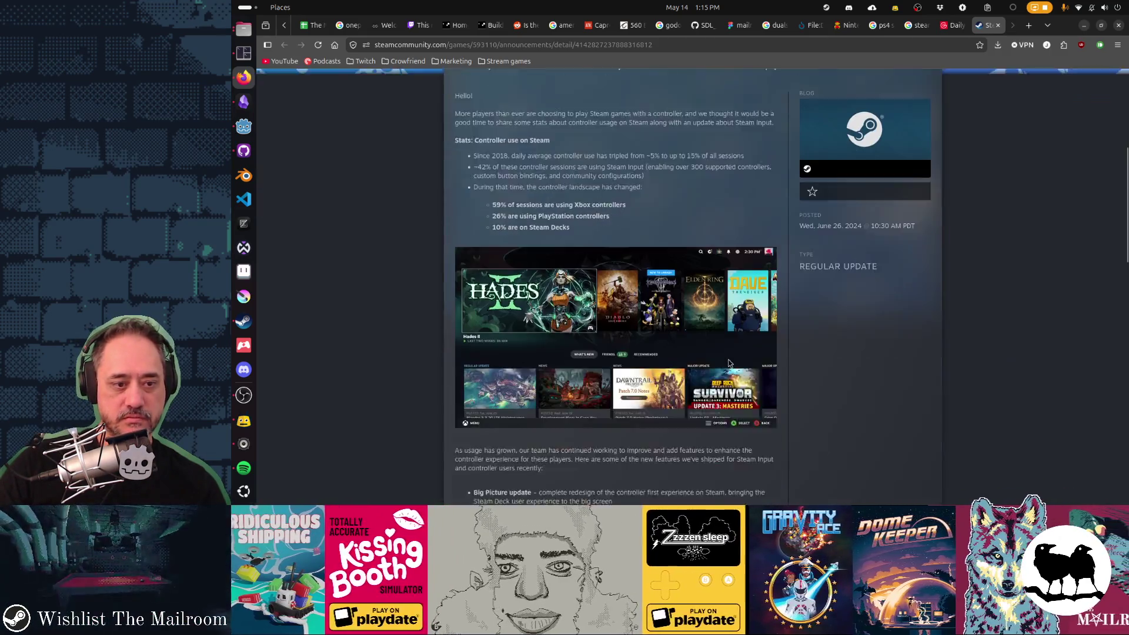
Step: Read the Steam Input feature bullets, highlighting Virtual menus, and open the HORIPAD for Steam link in a new tab
scroll(846, 398, down, 3)
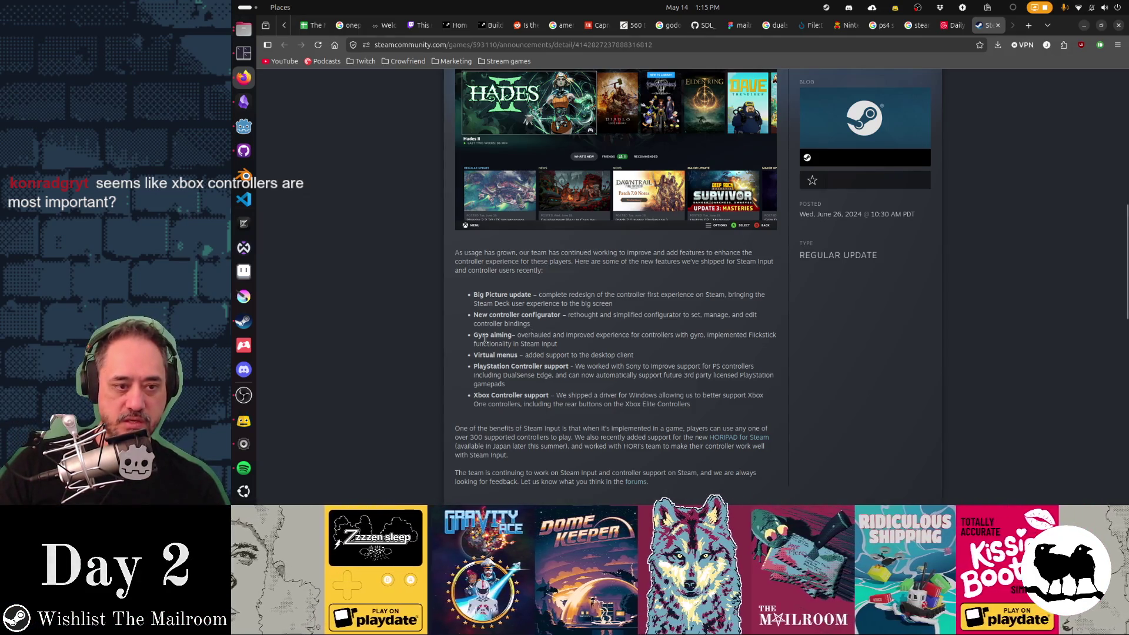
drag(479, 354, 501, 355)
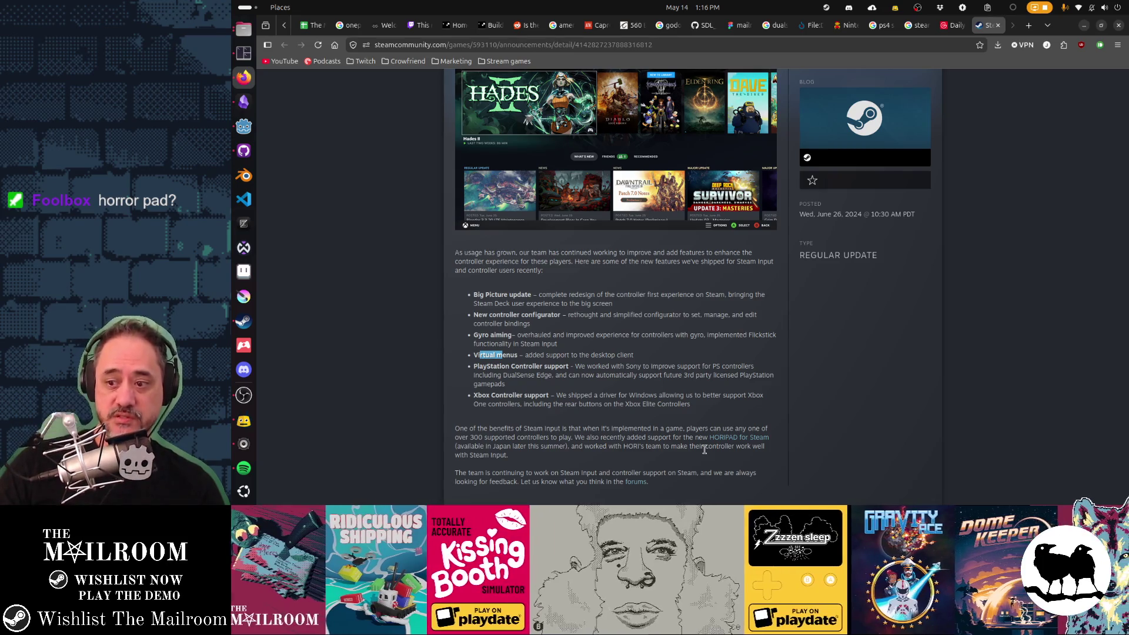
scroll(704, 450, down, 2)
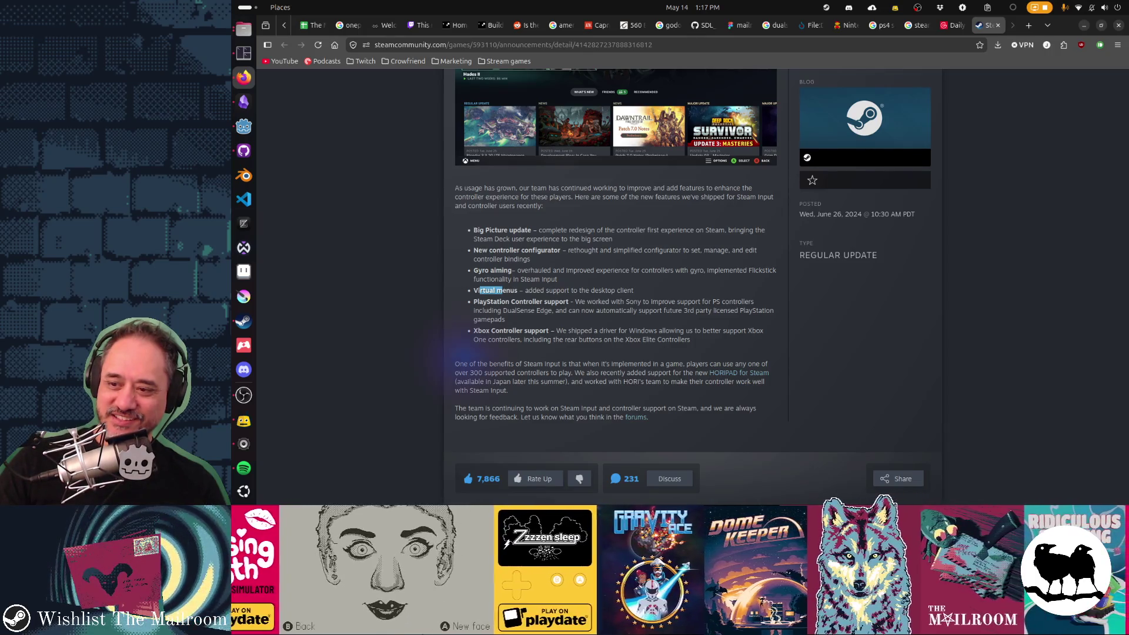
middle_click(730, 372)
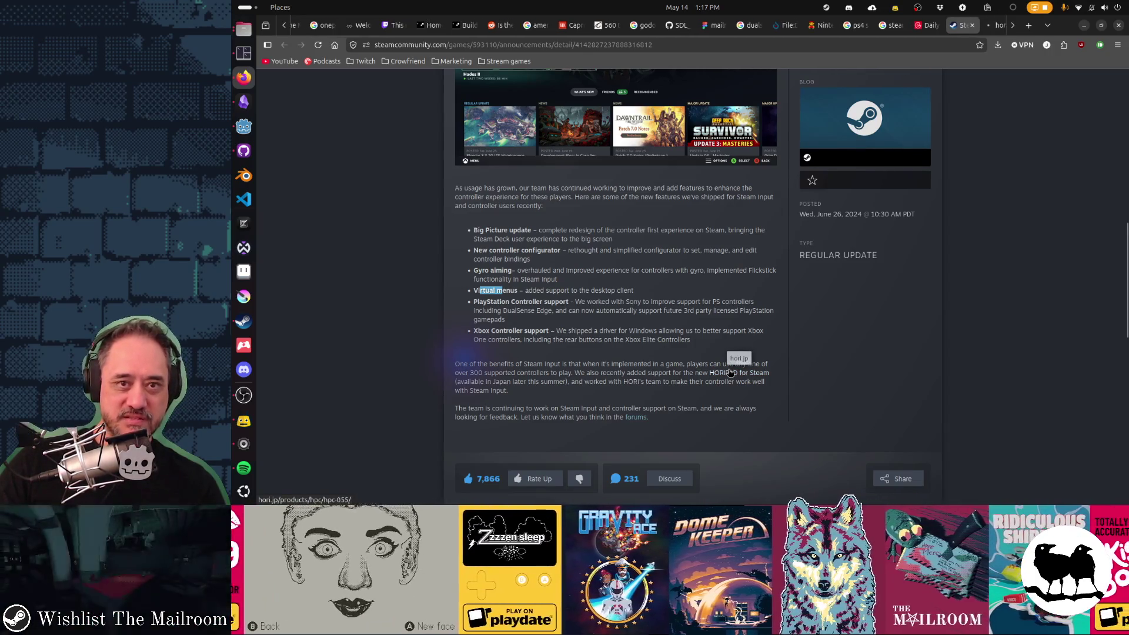
Step: Switch to the hori.jp tab, decline the translation, and scroll down the Japanese product page
click(988, 26)
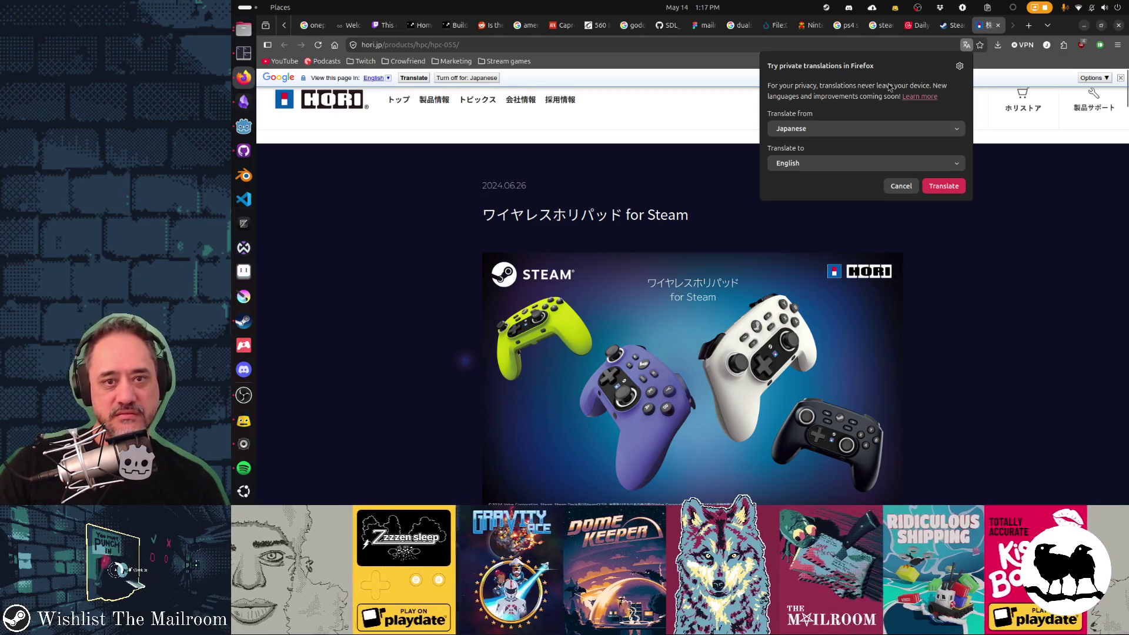
click(893, 187)
scroll(1092, 210, down, 3)
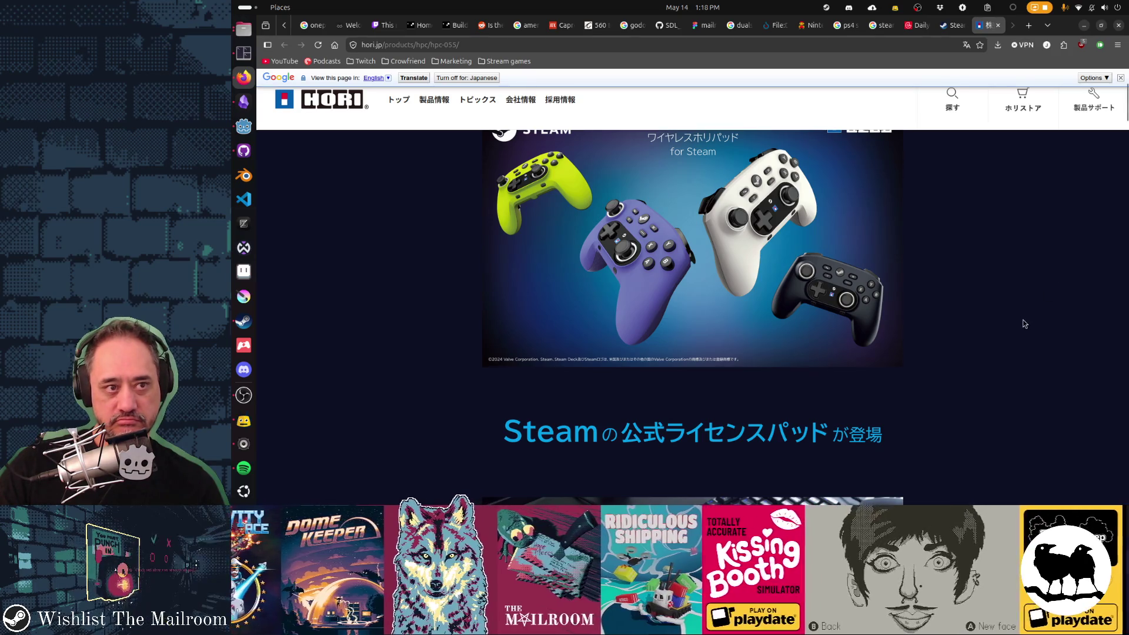
Step: Search the HORIPAD product page for 'bluetooth'
scroll(1023, 323, down, 4)
scroll(1024, 323, down, 6)
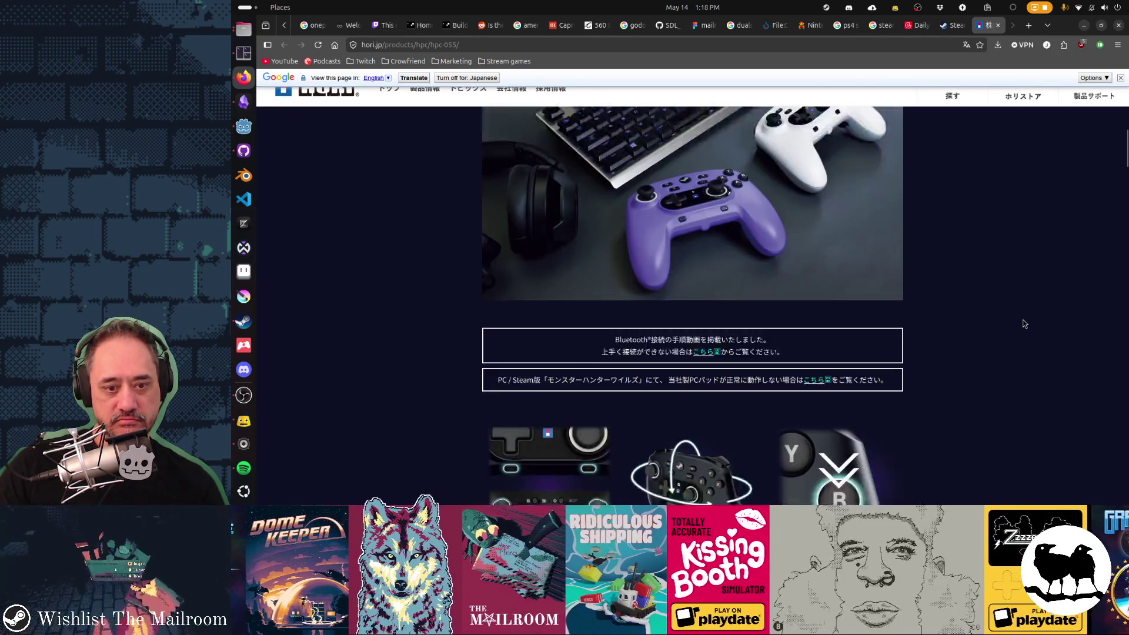
key(ctrl+f)
text(bluetooth)
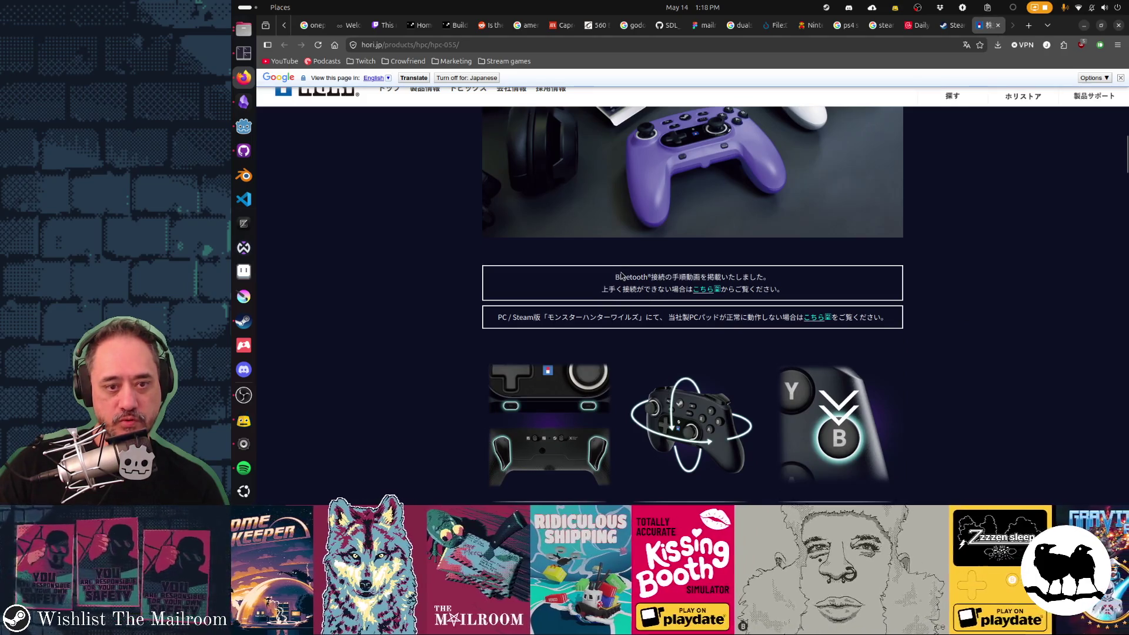
Step: Scroll down the HORI page to the purchase links for the Amazon listing
scroll(1032, 288, down, 2)
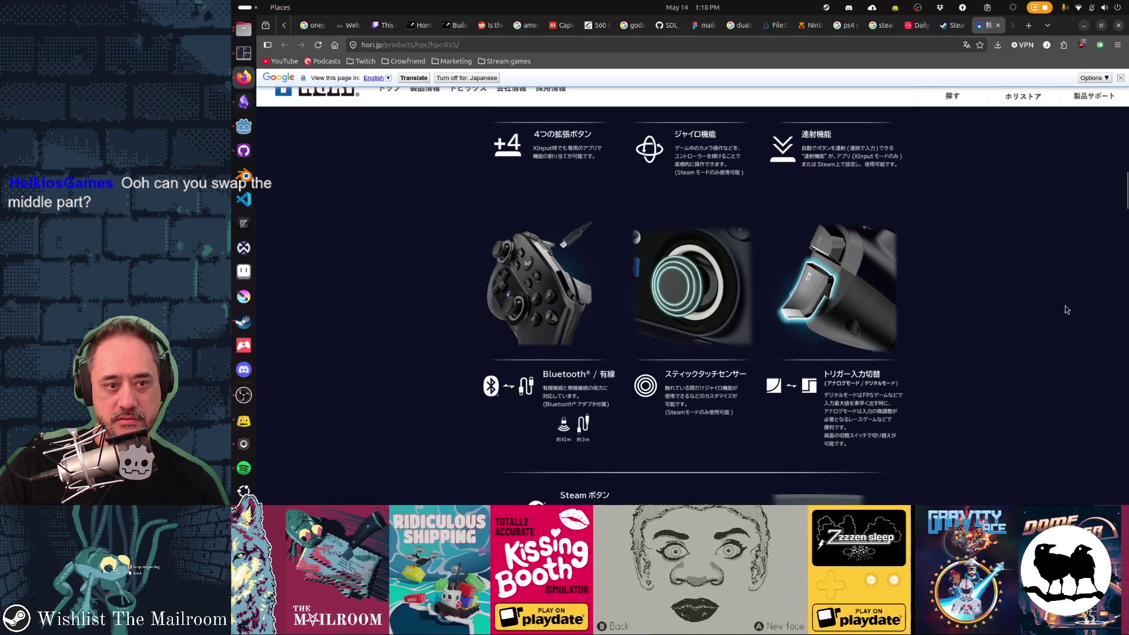
scroll(1066, 310, down, 2)
scroll(1067, 310, down, 4)
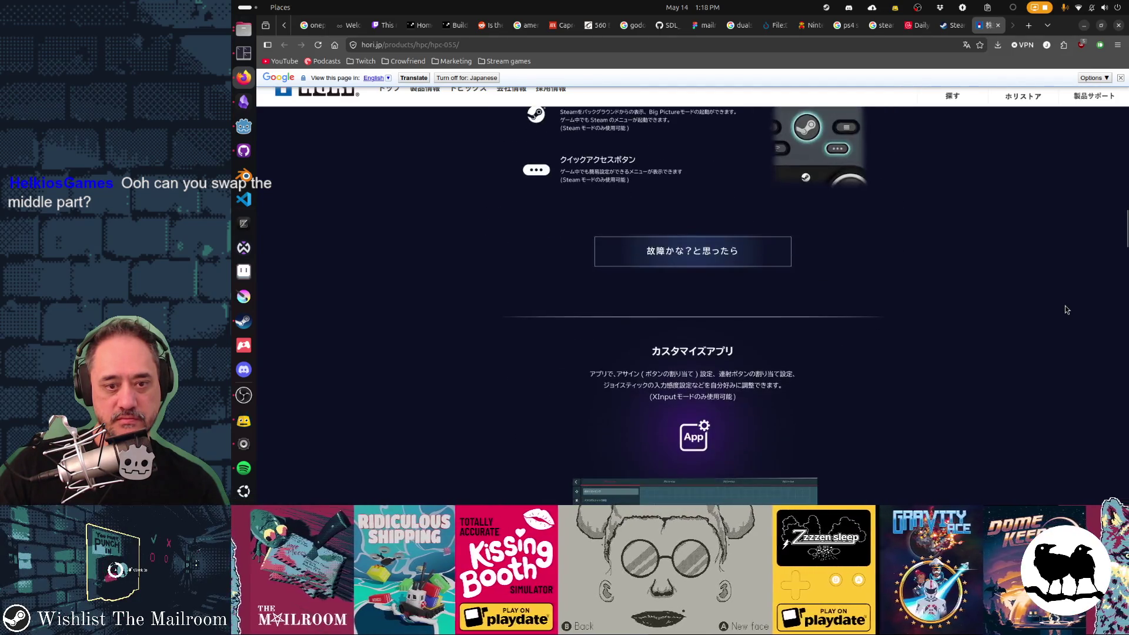
scroll(1067, 310, down, 4)
scroll(1066, 309, down, 4)
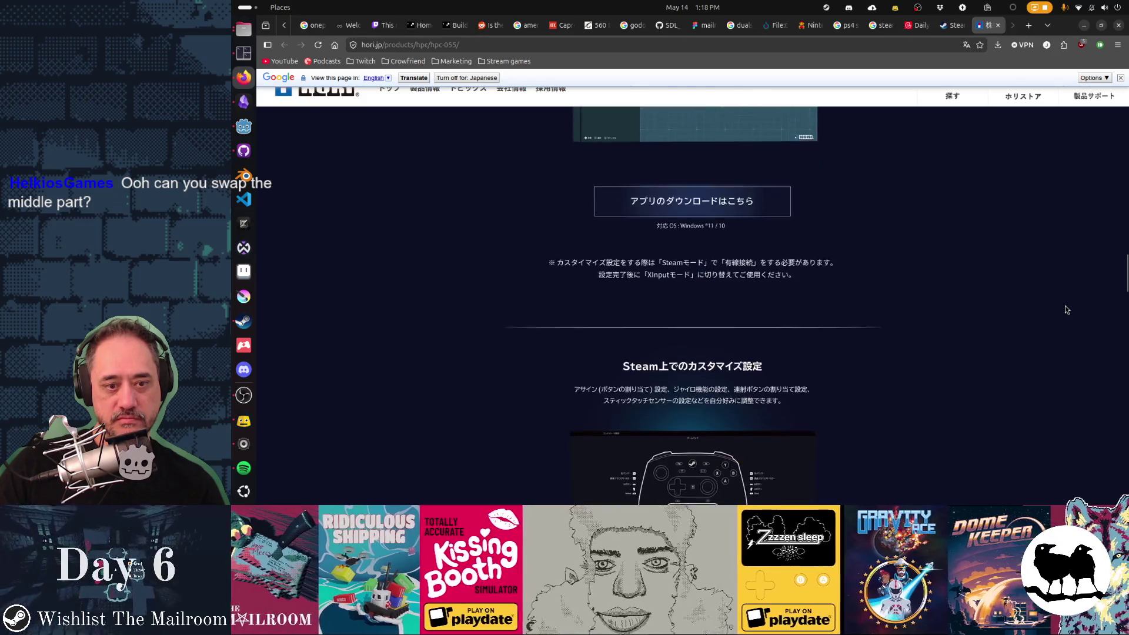
scroll(1066, 310, up, 3)
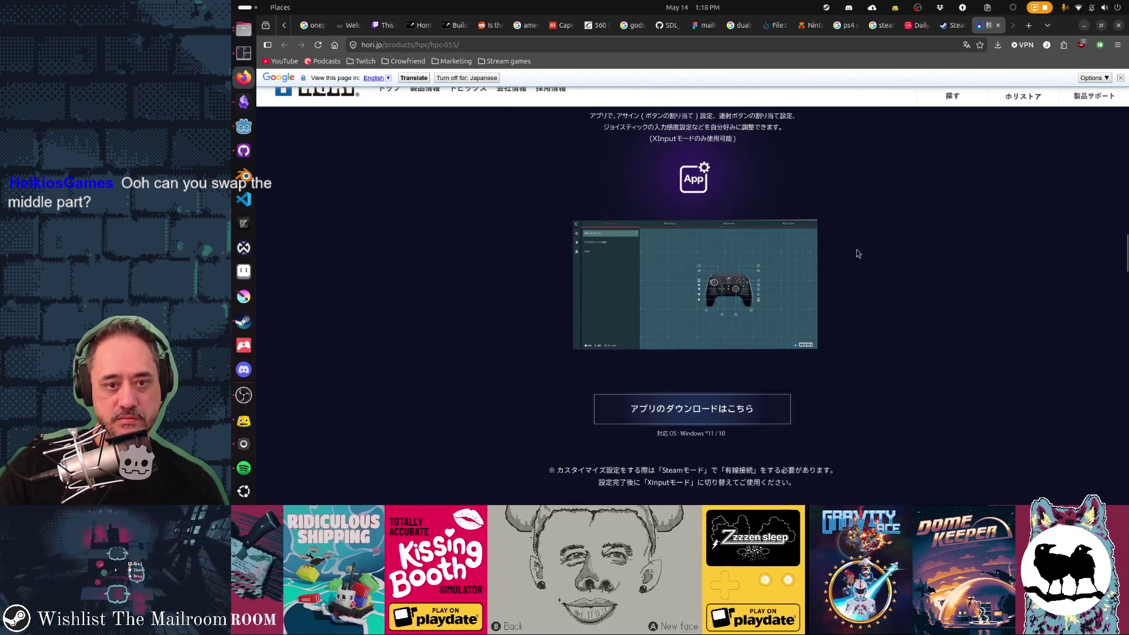
scroll(1019, 299, down, 3)
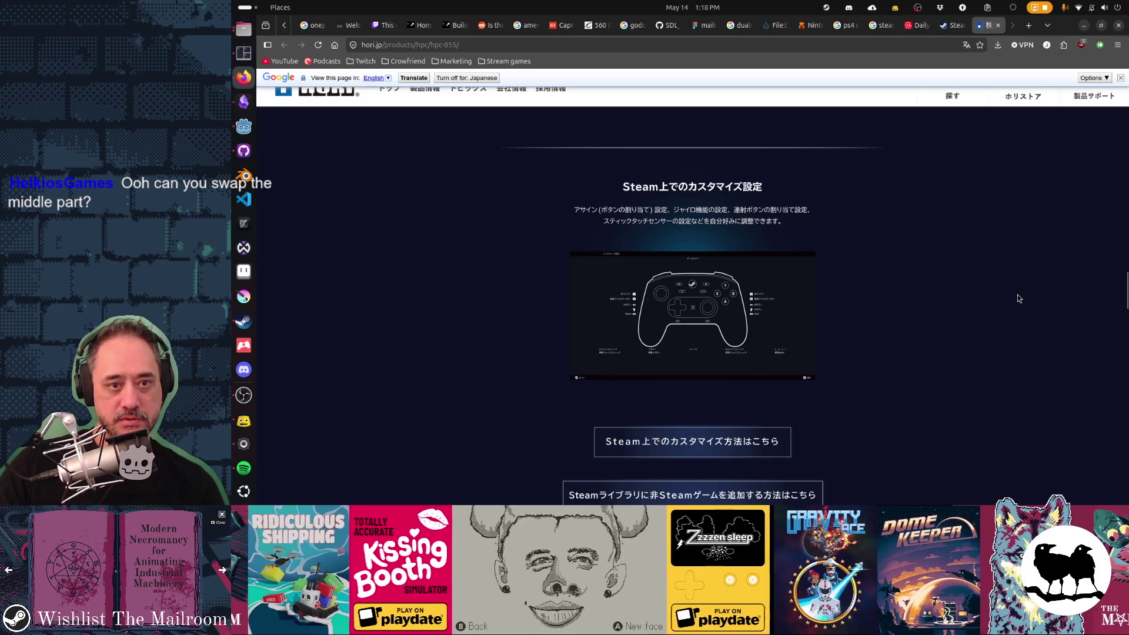
scroll(1018, 299, down, 4)
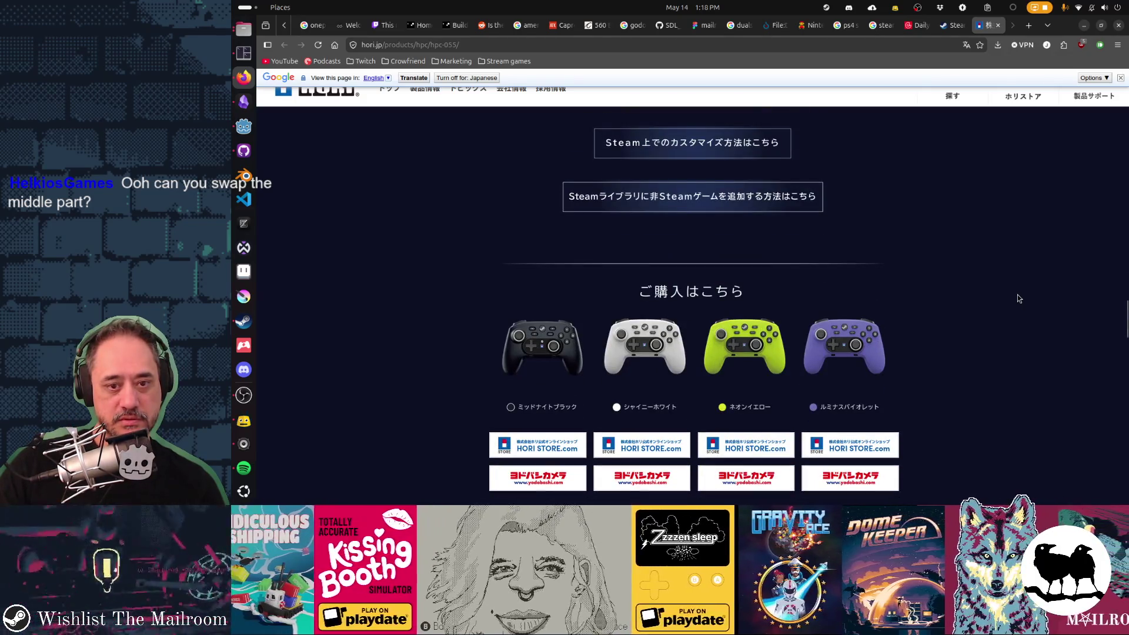
scroll(1019, 298, down, 1)
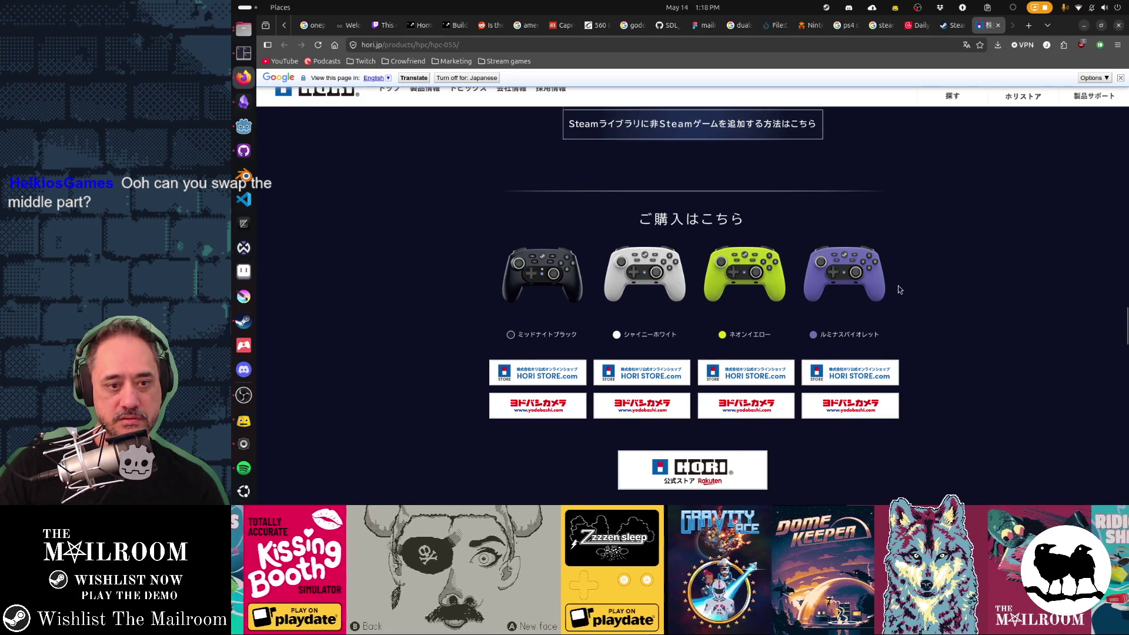
scroll(897, 289, down, 2)
scroll(823, 288, down, 2)
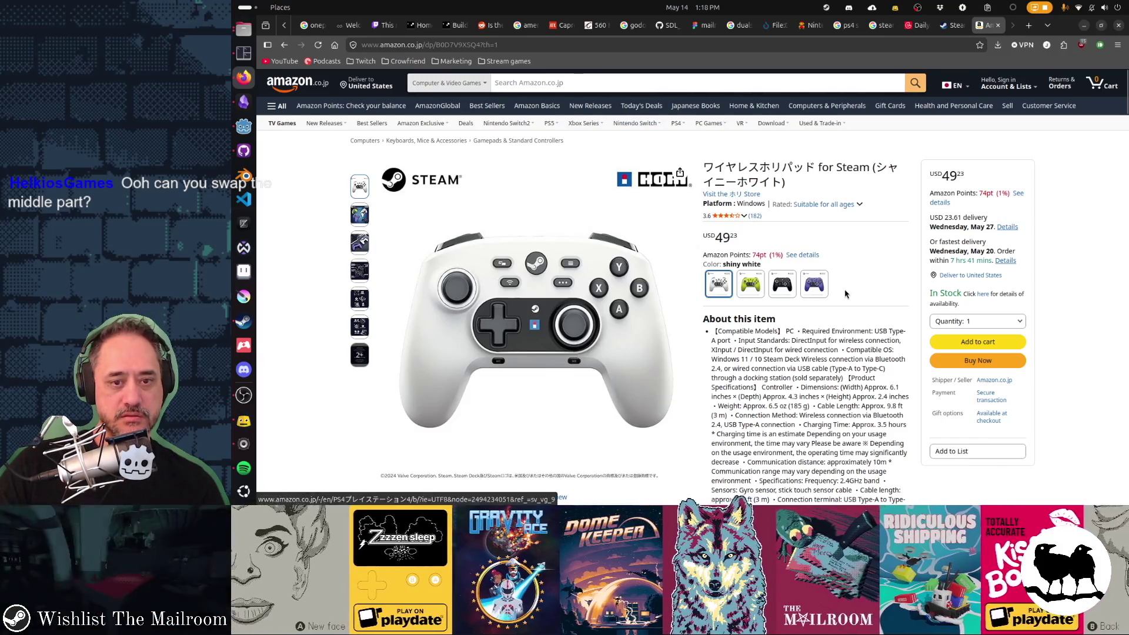
scroll(844, 289, down, 5)
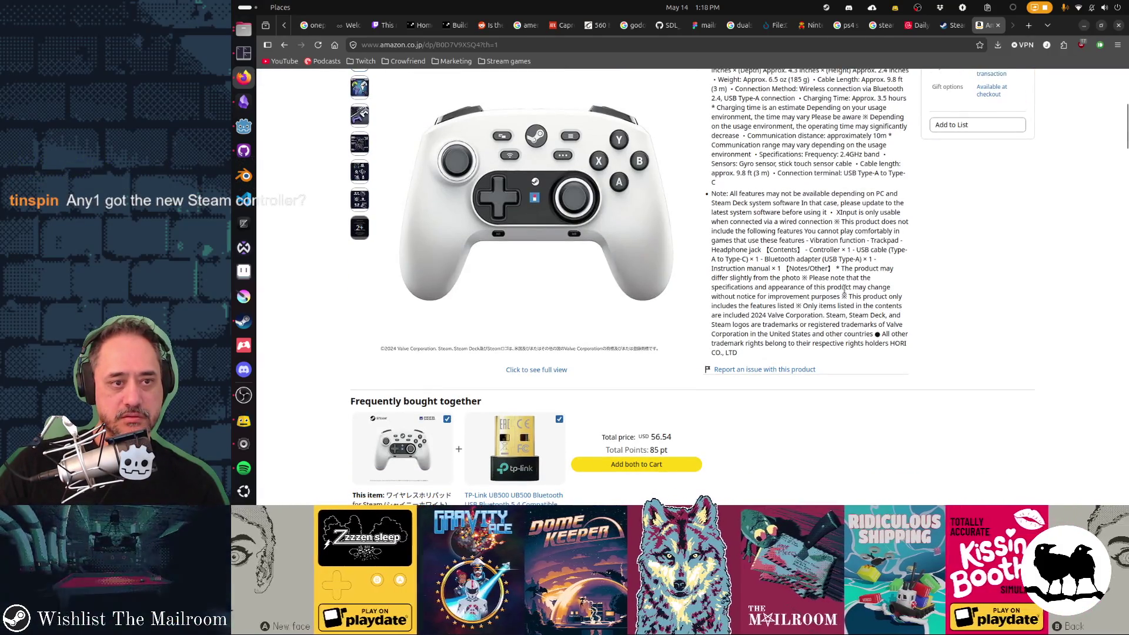
scroll(844, 289, up, 5)
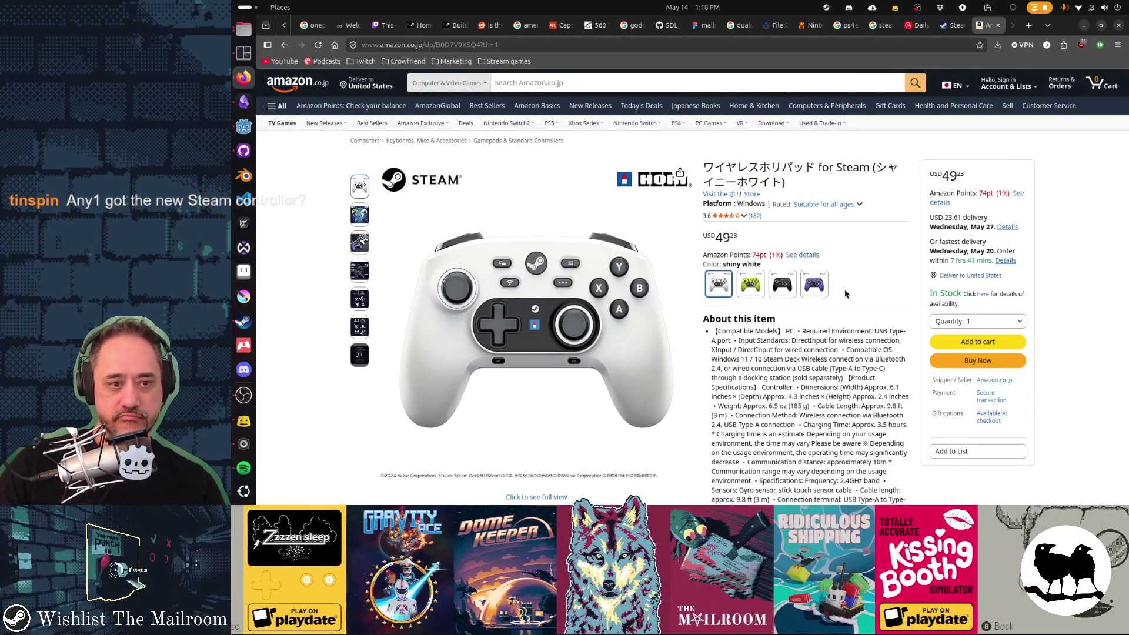
mouse_move(364, 217)
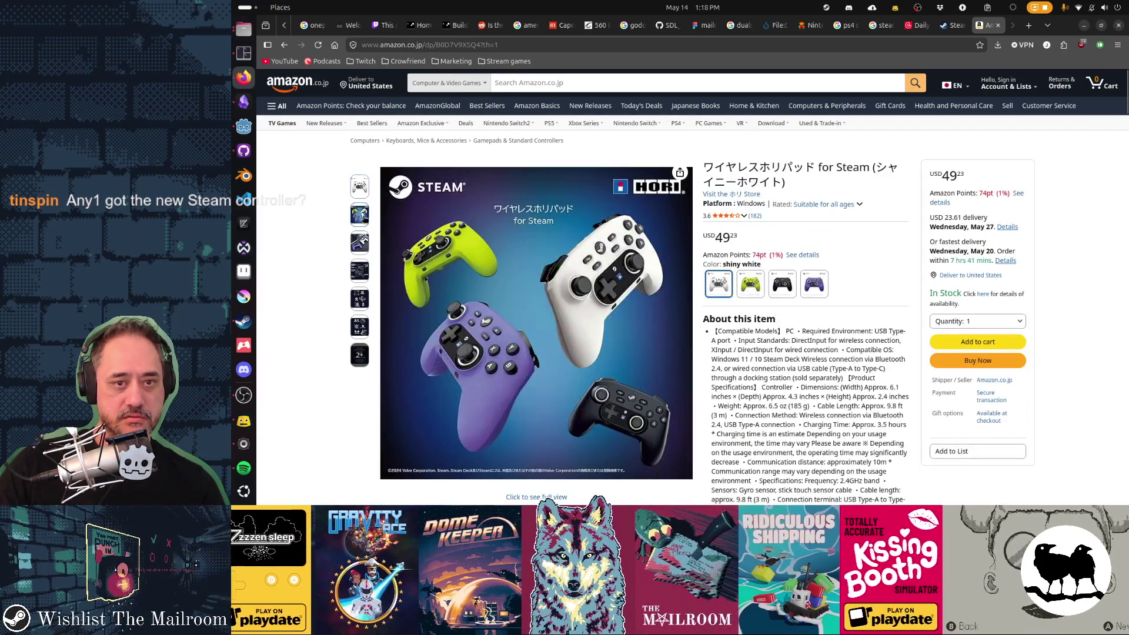
mouse_move(365, 240)
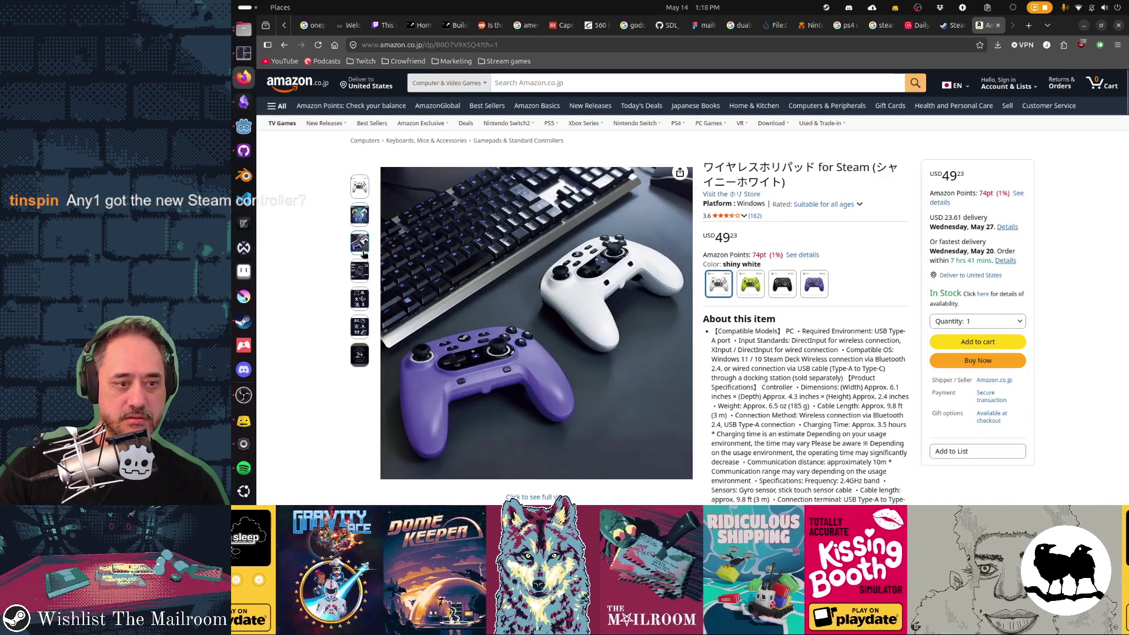
mouse_move(365, 270)
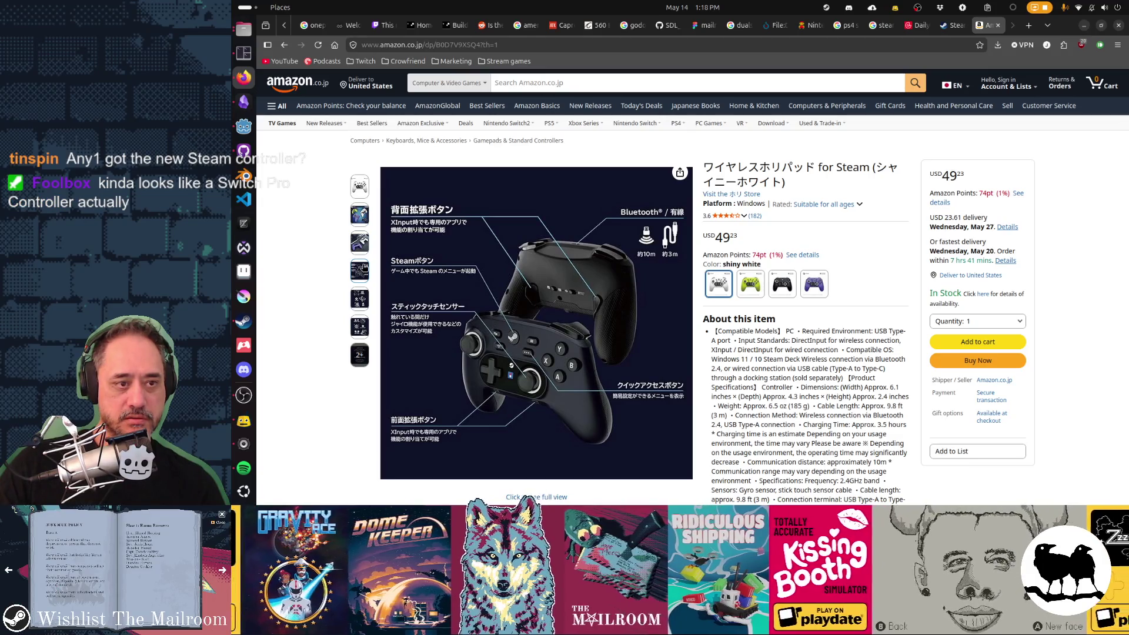
mouse_move(362, 297)
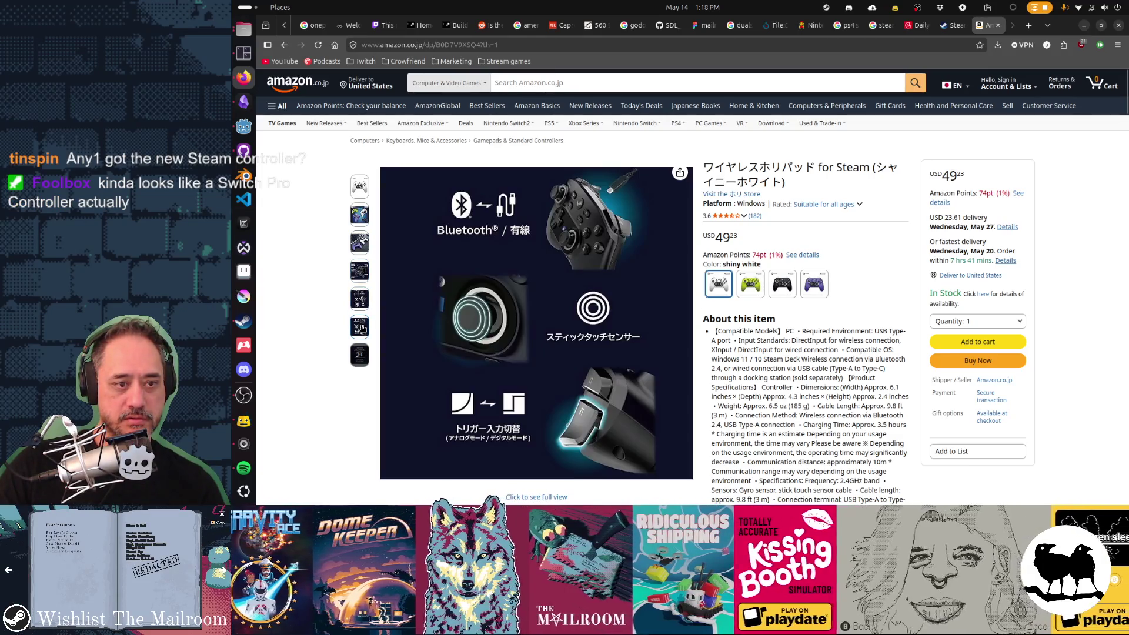
mouse_move(360, 356)
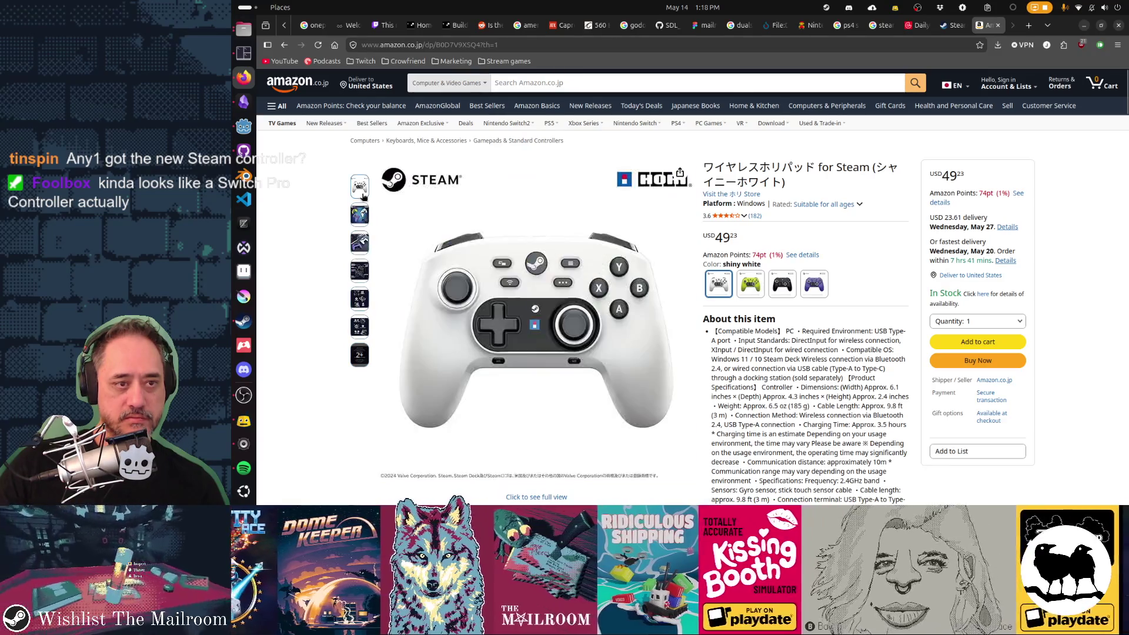
click(595, 87)
text(xbox one contr)
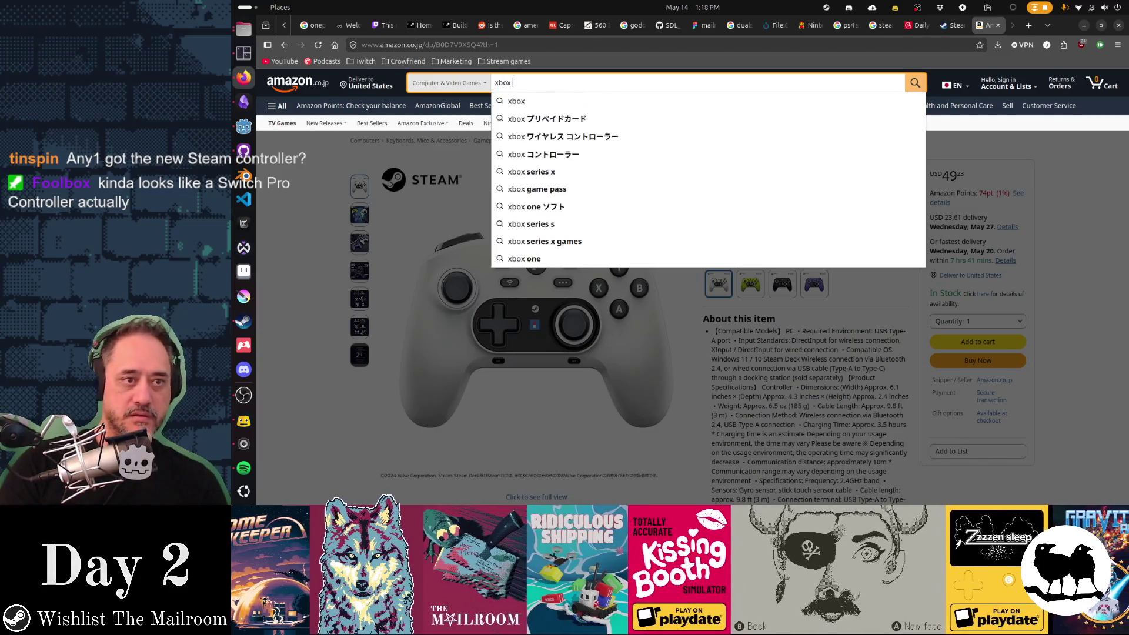
text(oller)
key(Return)
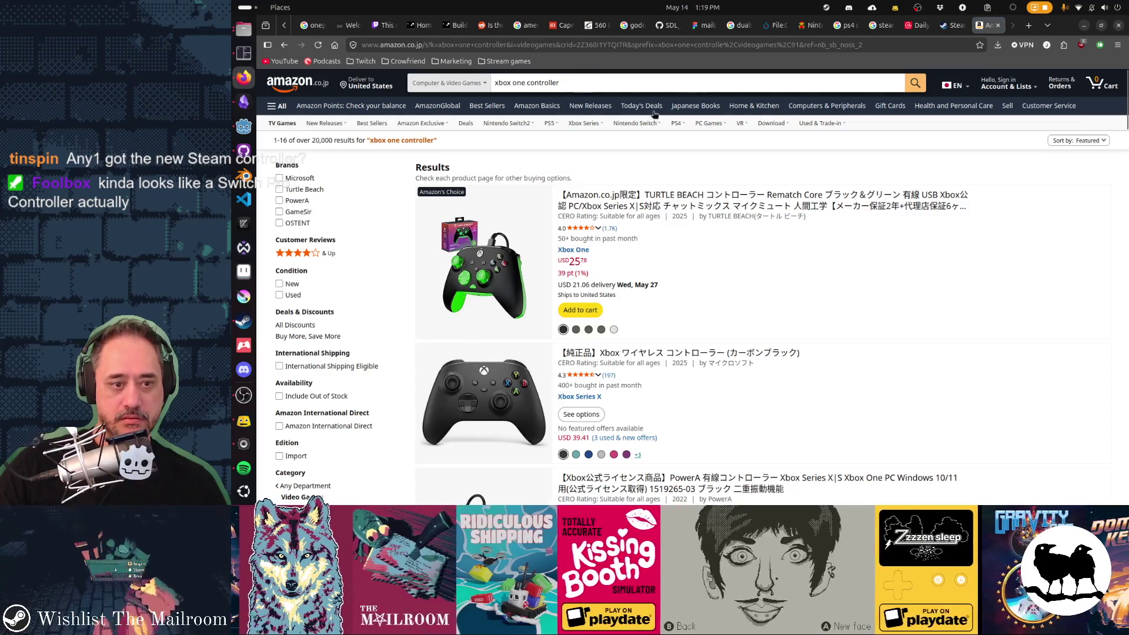
scroll(909, 278, down, 3)
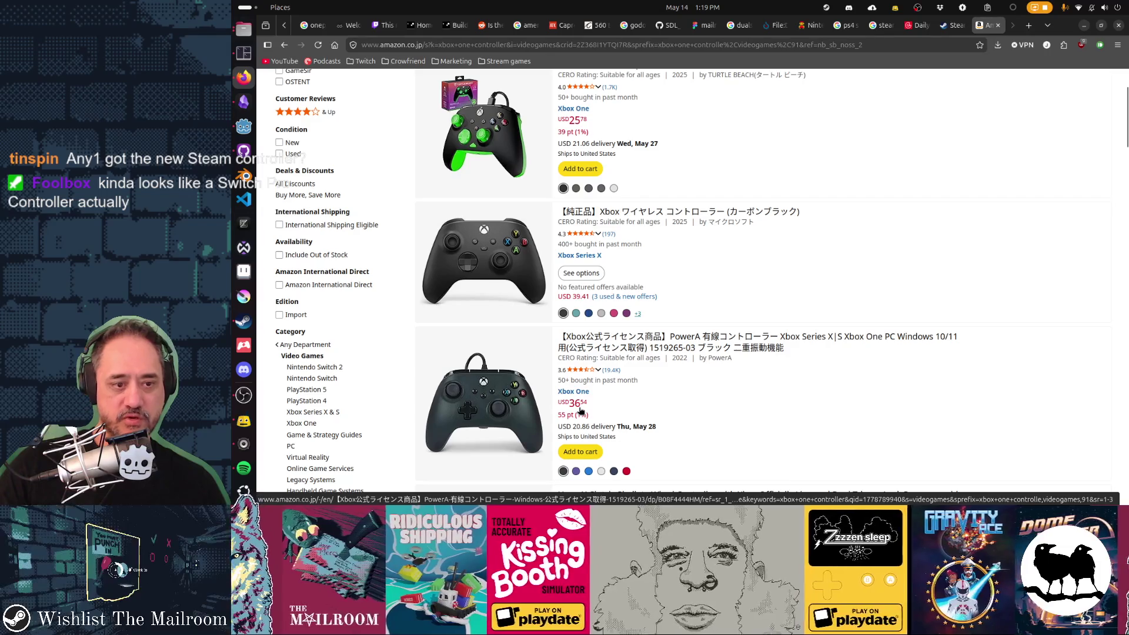
scroll(863, 408, down, 2)
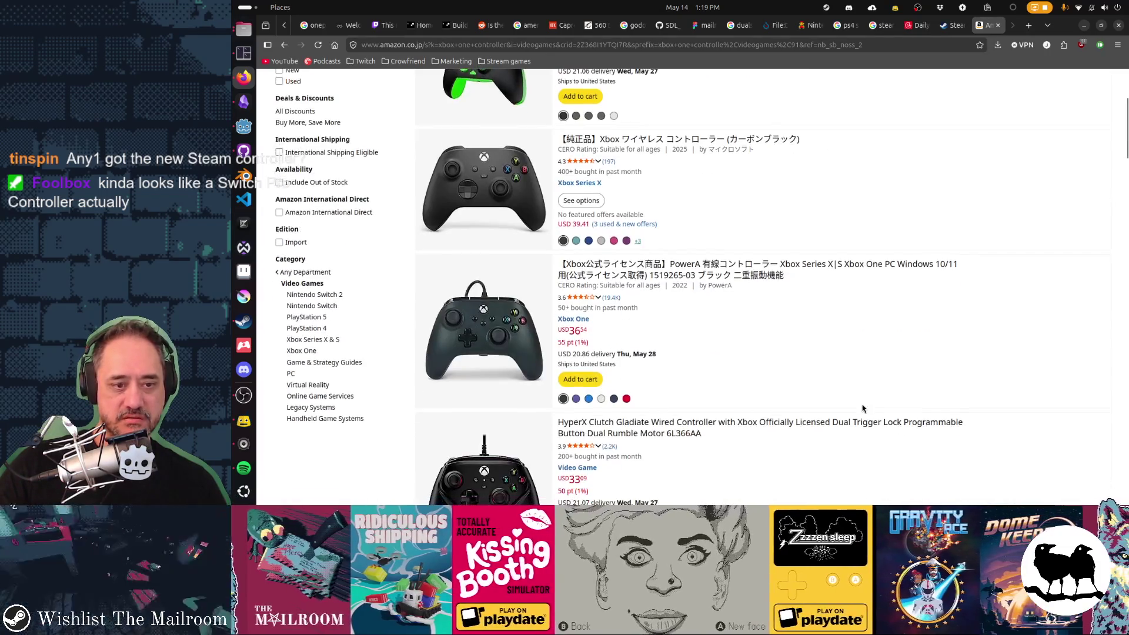
scroll(1013, 402, down, 4)
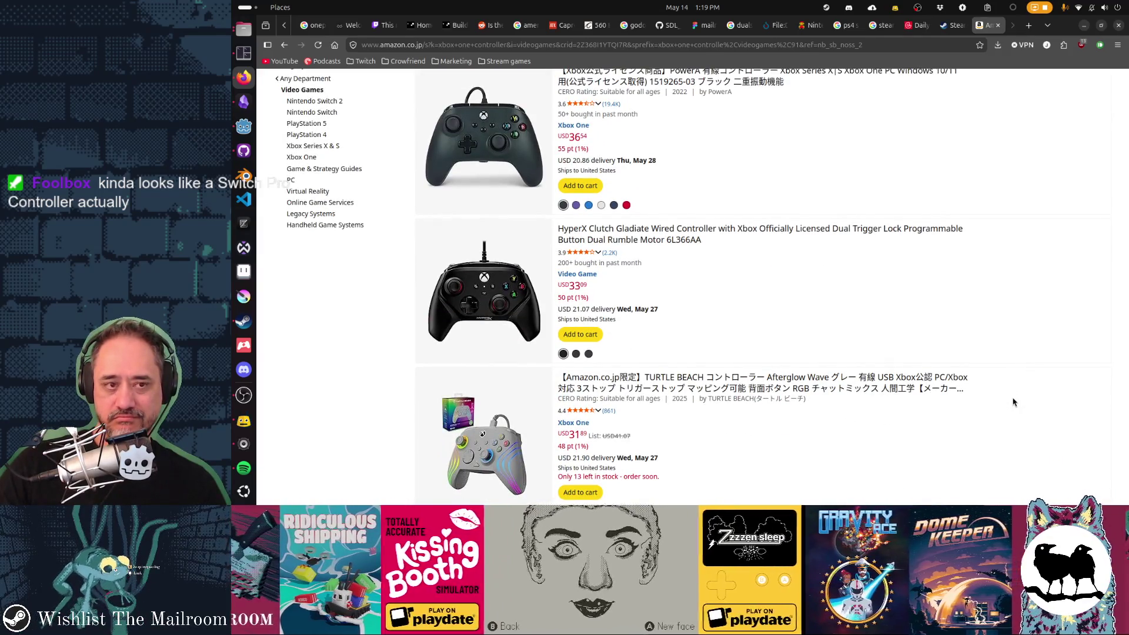
scroll(1013, 402, down, 5)
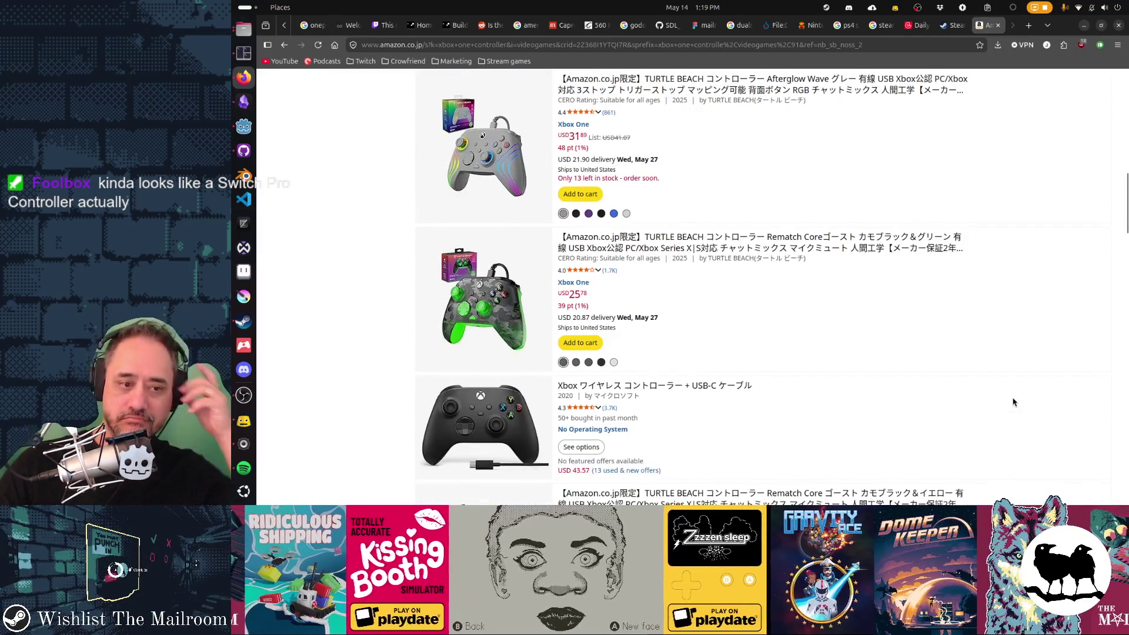
scroll(1012, 402, down, 3)
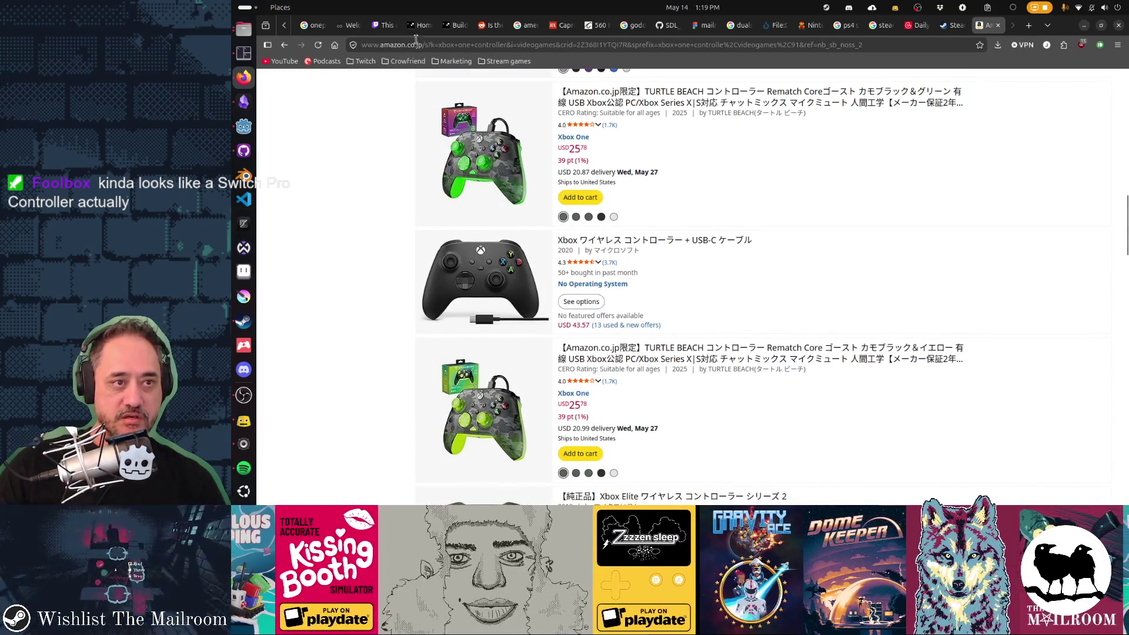
scroll(933, 256, up, 10)
key(alt+Left)
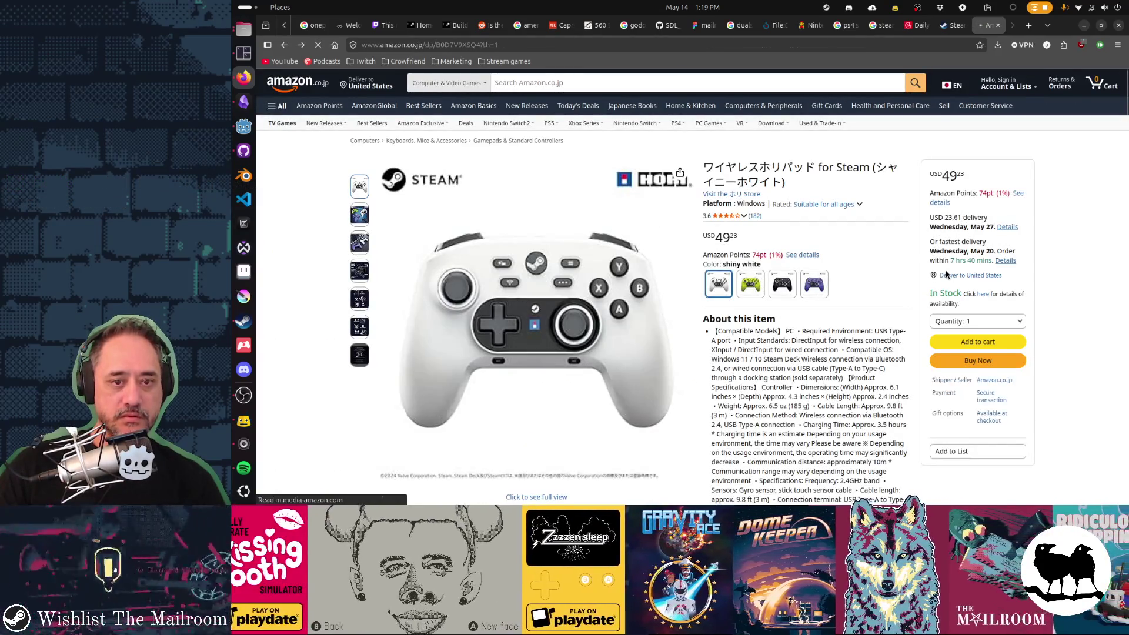
Step: Briefly cycle the window switcher, then switch to the Steam controller-support announcement tab
mouse_move(591, 322)
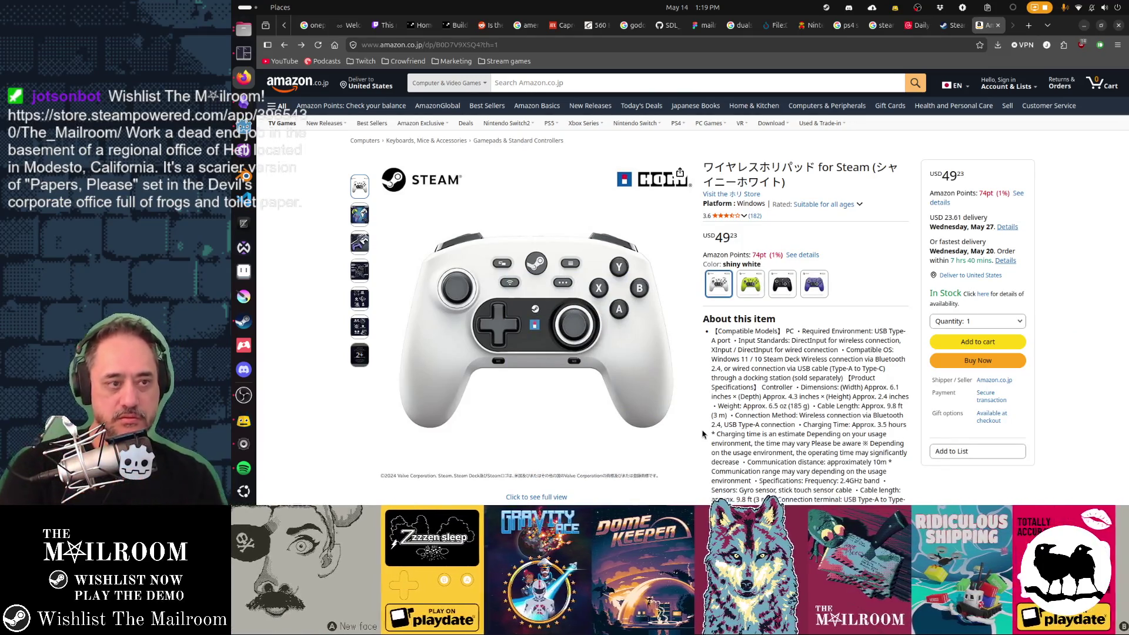
key(alt+Tab)
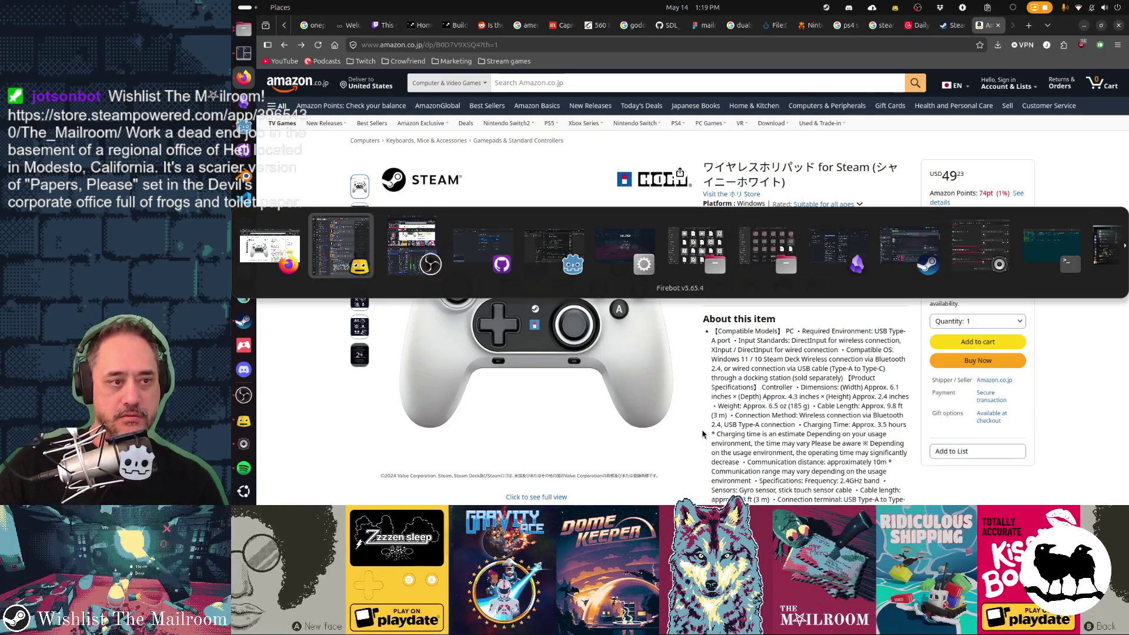
key(Tab)
key(Tab)
key(Escape)
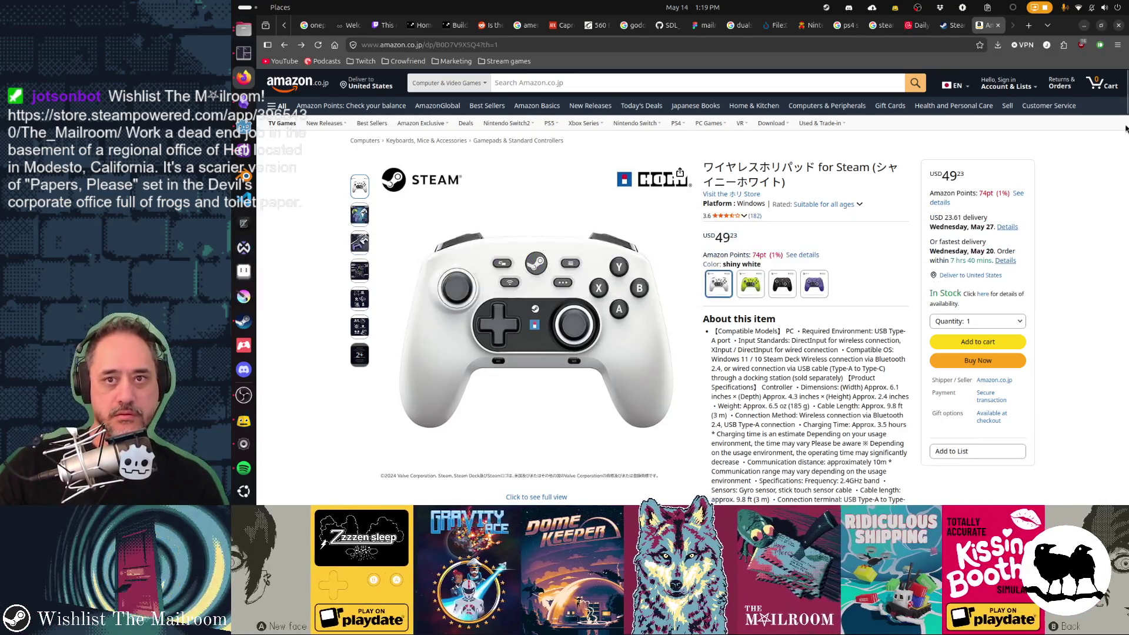
click(952, 27)
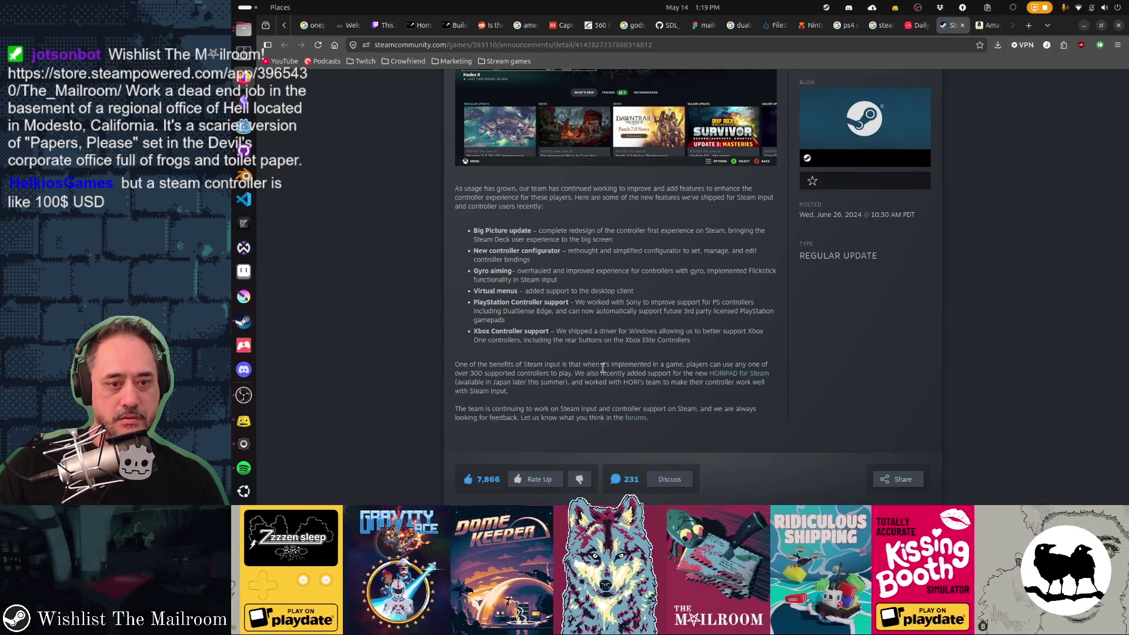
Step: Scroll the Steam Input announcement back to its top and start a new browser tab
scroll(603, 367, up, 3)
scroll(603, 370, down, 3)
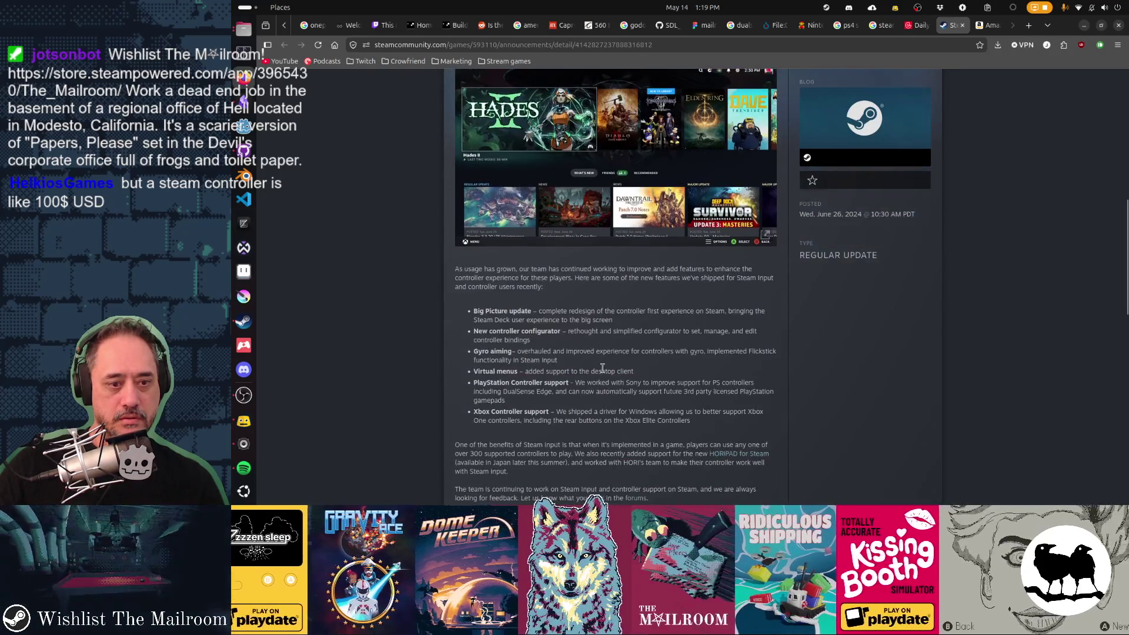
scroll(603, 371, up, 8)
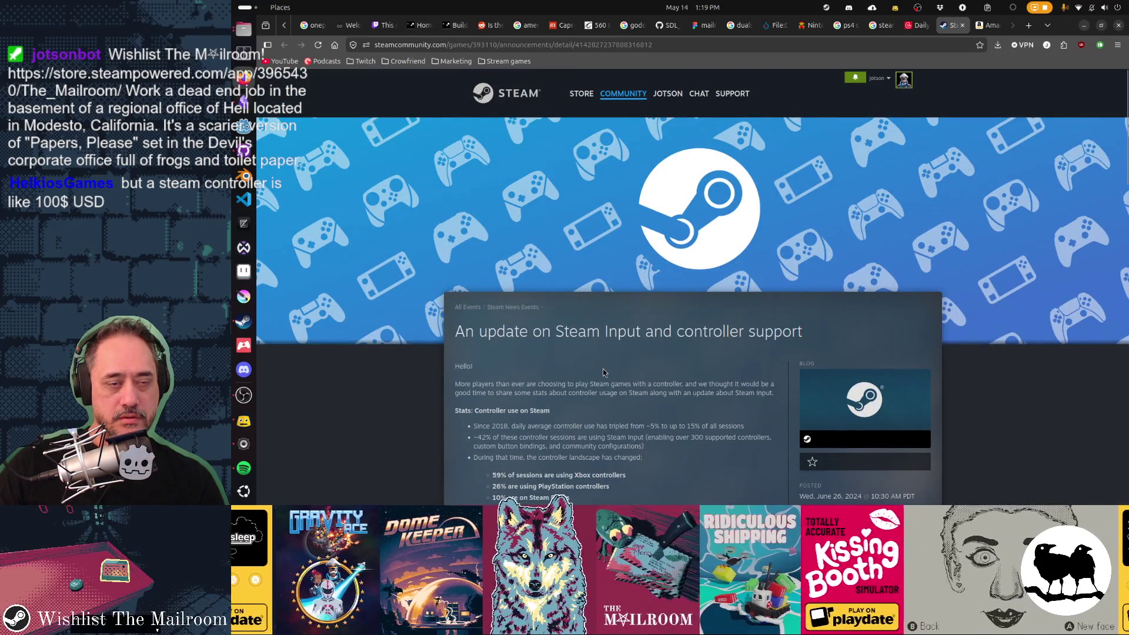
mouse_move(585, 97)
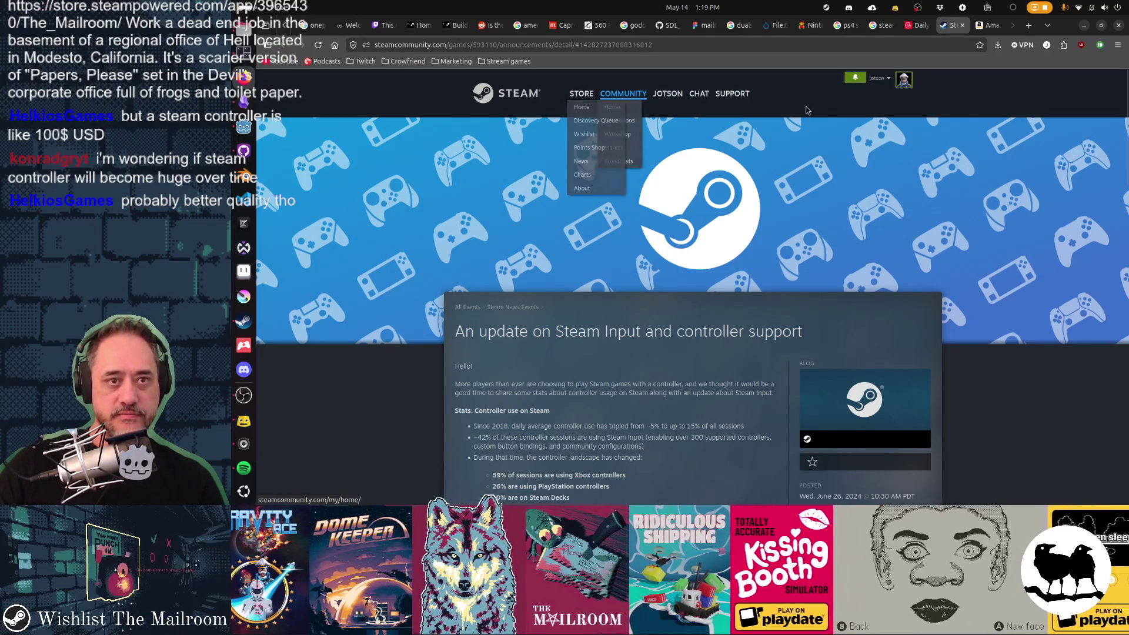
key(ctrl+t)
Step: Search the web for 'steam controller' and open the Steam Store's Steam Controller page
text(stea)
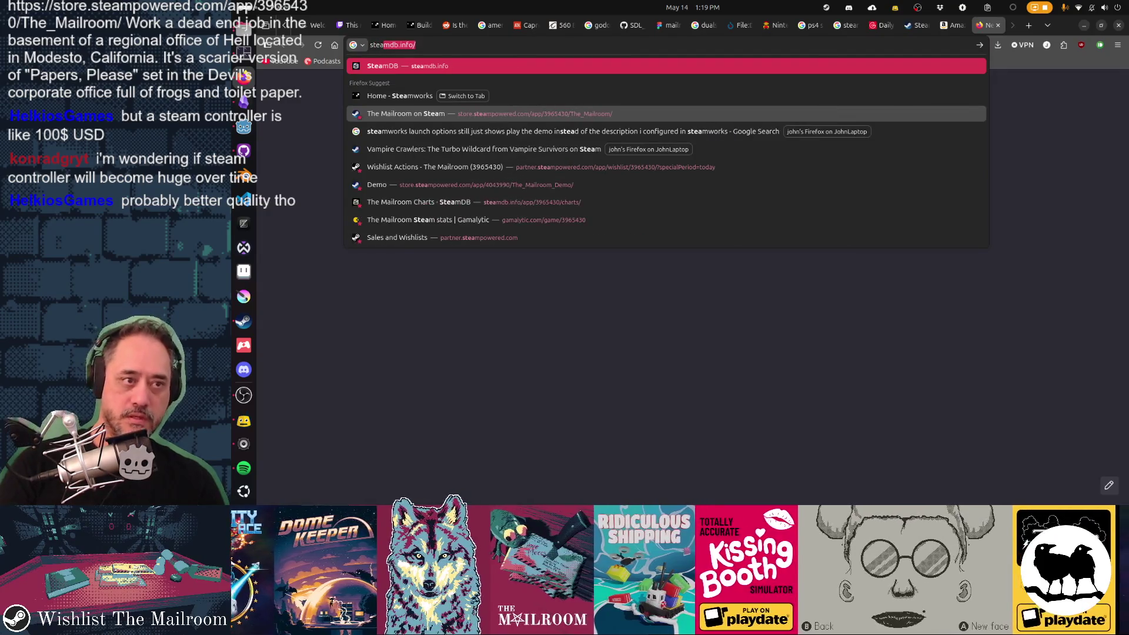
text(m controller)
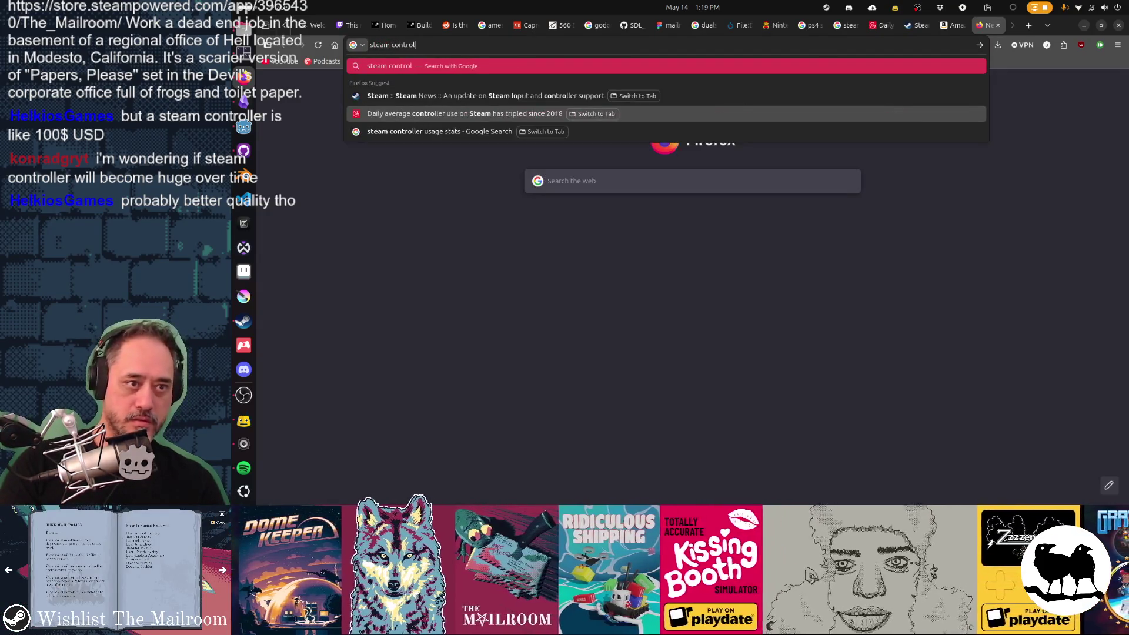
key(Return)
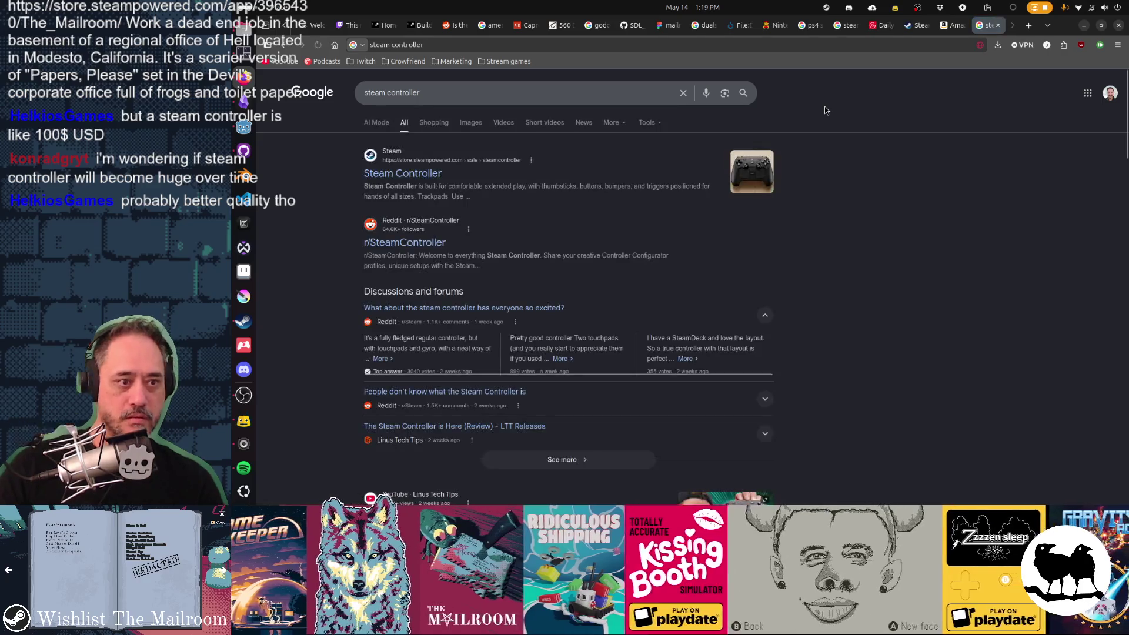
click(427, 181)
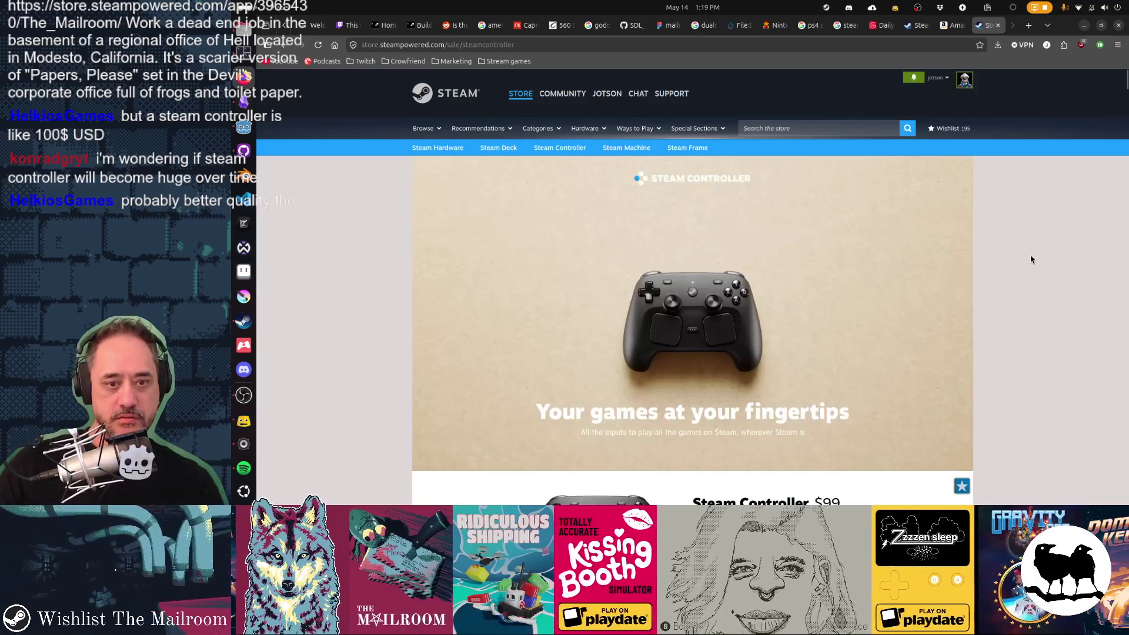
Step: Reserve the $99 Steam Controller, then switch to the GitHub Desktop window
scroll(1031, 259, down, 5)
click(713, 319)
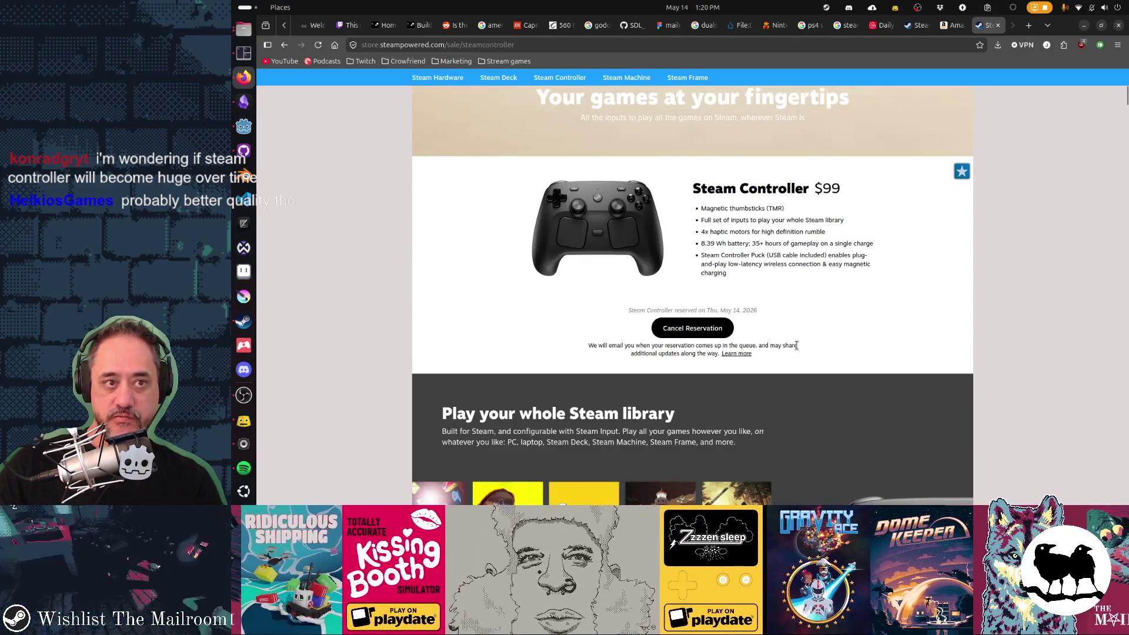
scroll(796, 346, up, 3)
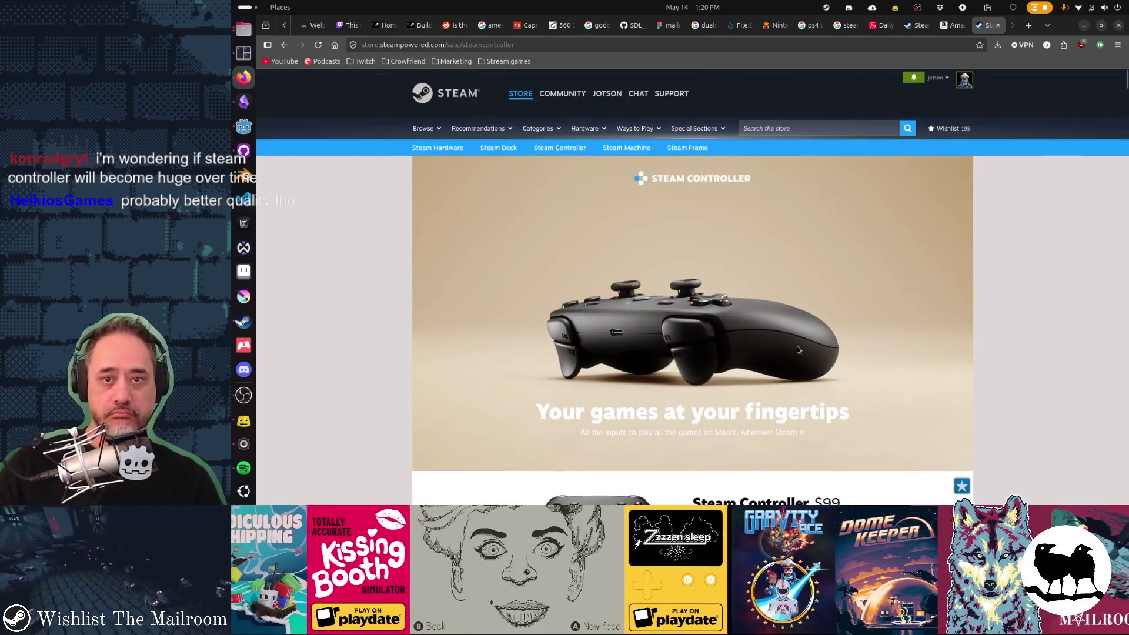
scroll(797, 350, down, 3)
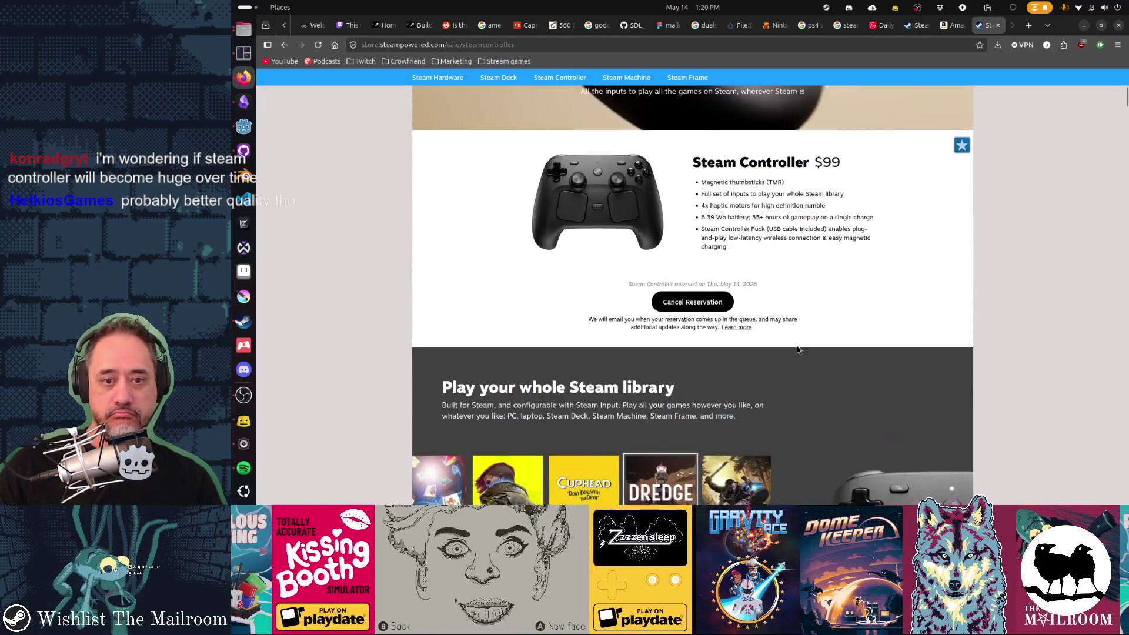
key(alt+Tab)
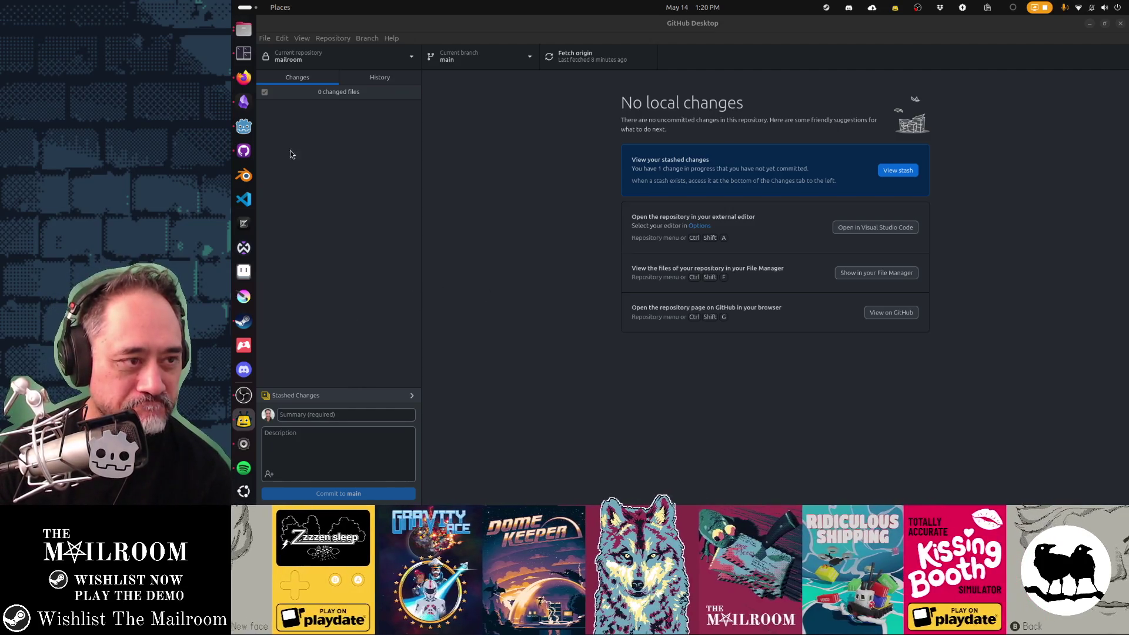
Step: Archive the Sony glyphs card, move the button rebind card into Mailroom ideas, and return to Firefox
click(244, 102)
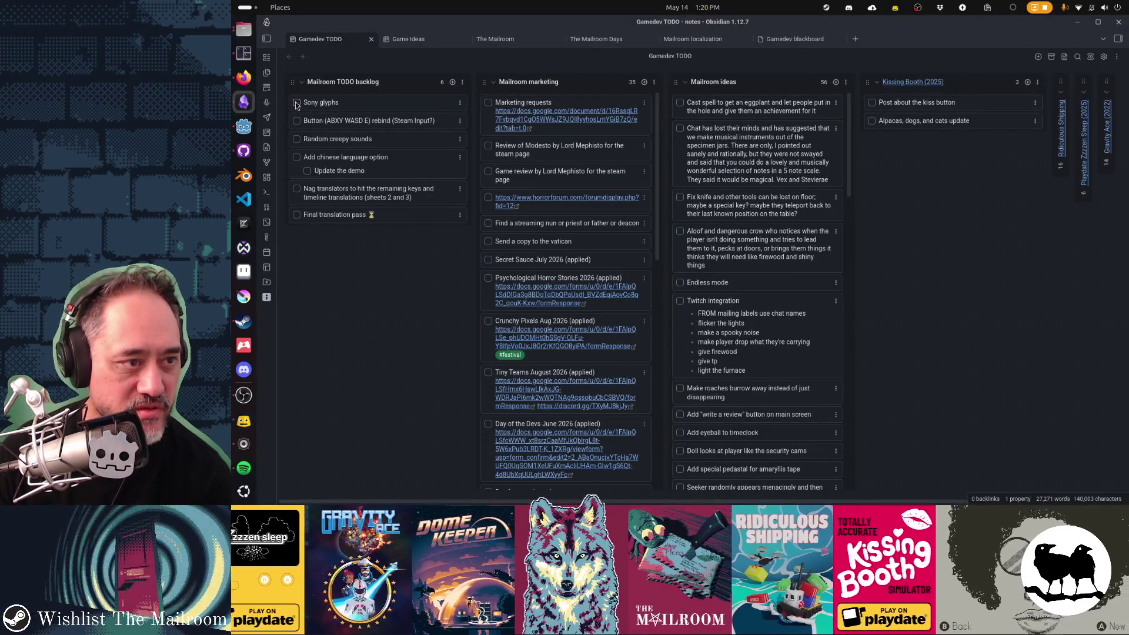
click(460, 104)
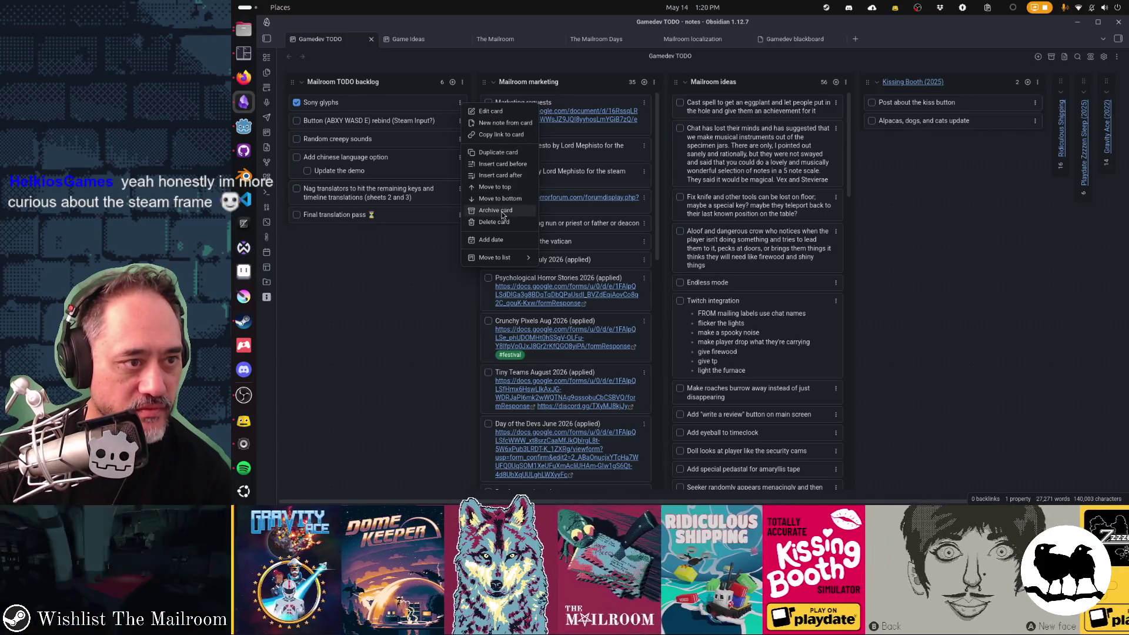
click(502, 212)
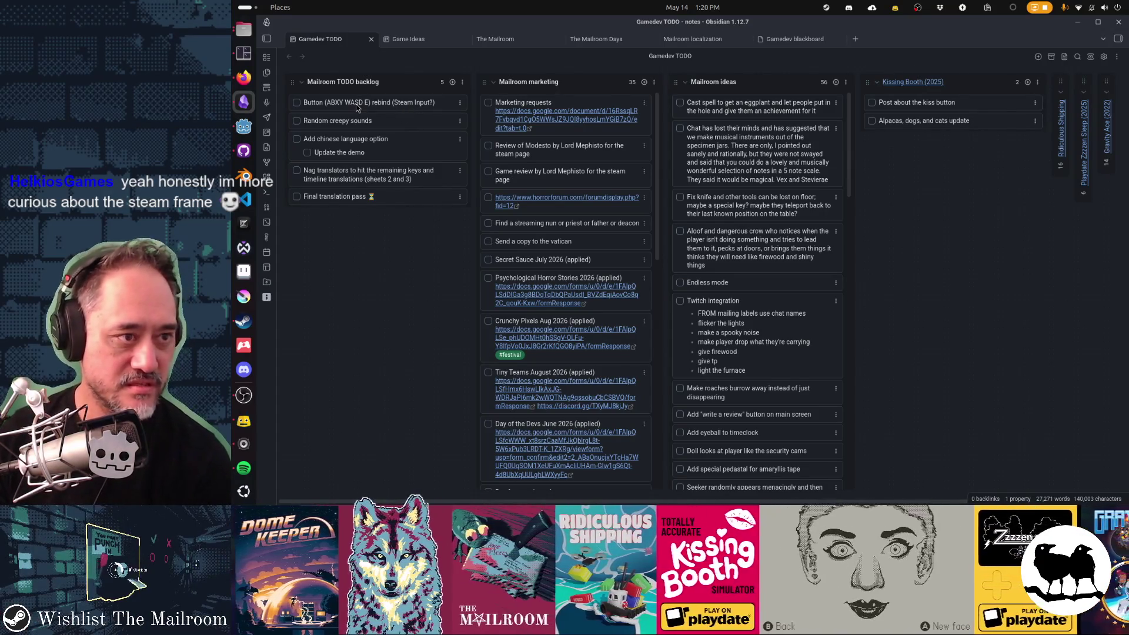
drag(355, 104, 723, 103)
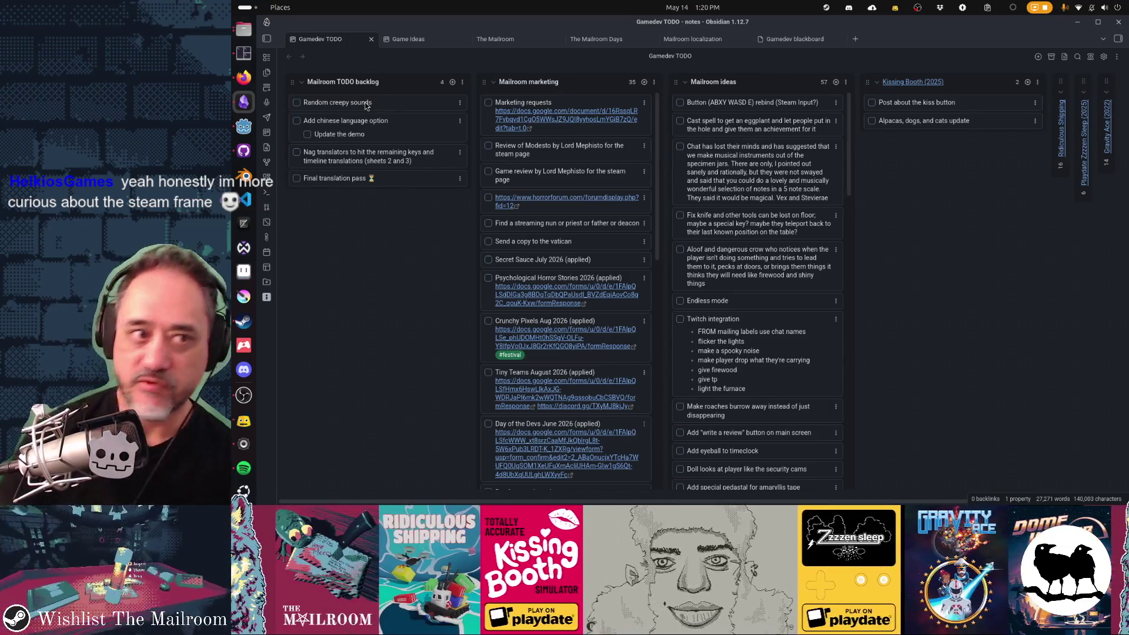
click(242, 78)
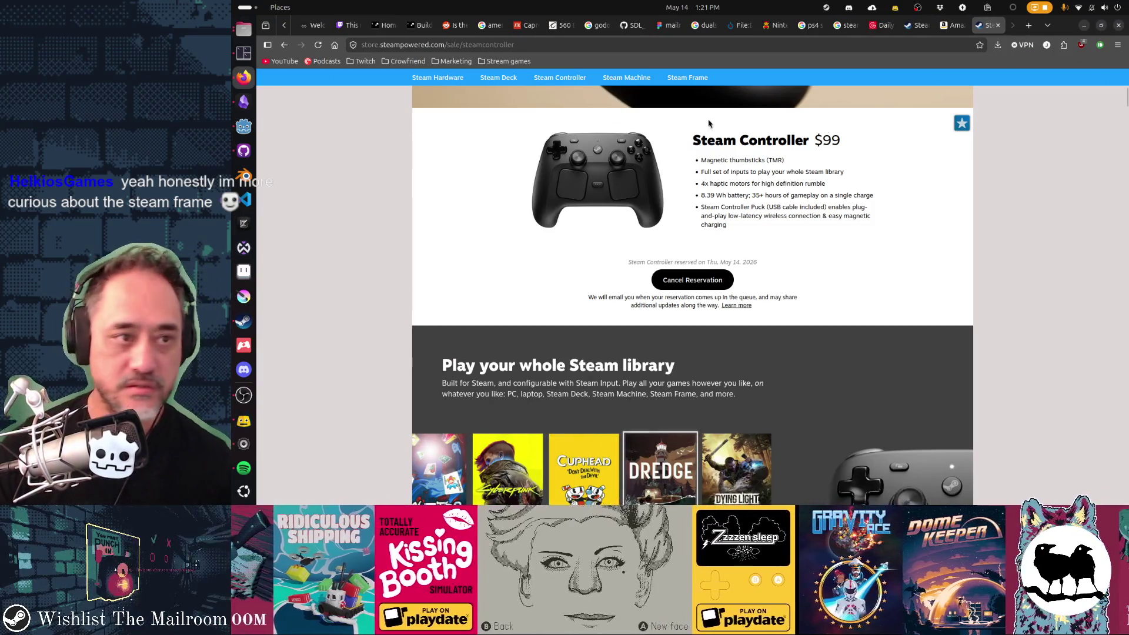
Step: Open the Dash link from the Twitch bookmarks folder to reach the stream manager
click(364, 62)
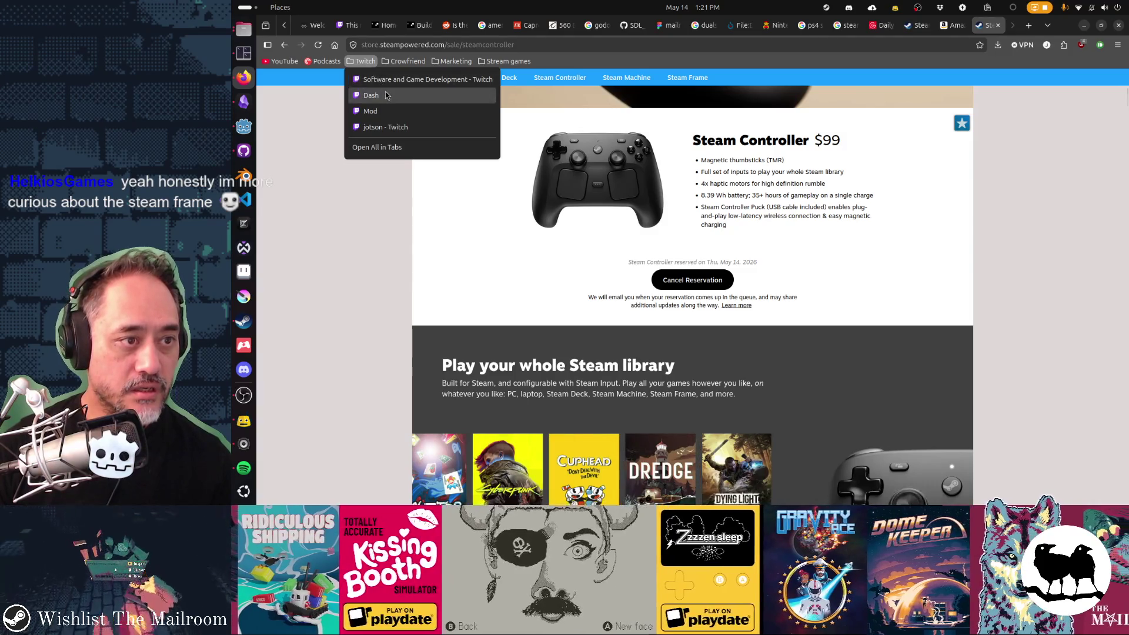
click(371, 95)
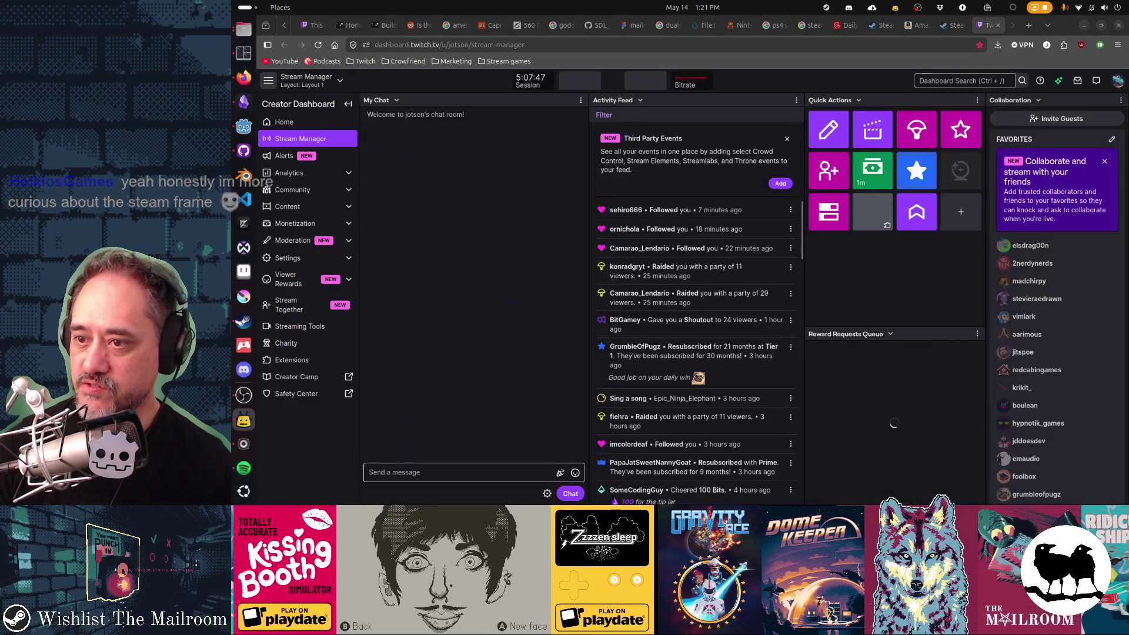
Step: Start a raid and preview the live Greek-mythology puzzle game stream as the target
click(914, 131)
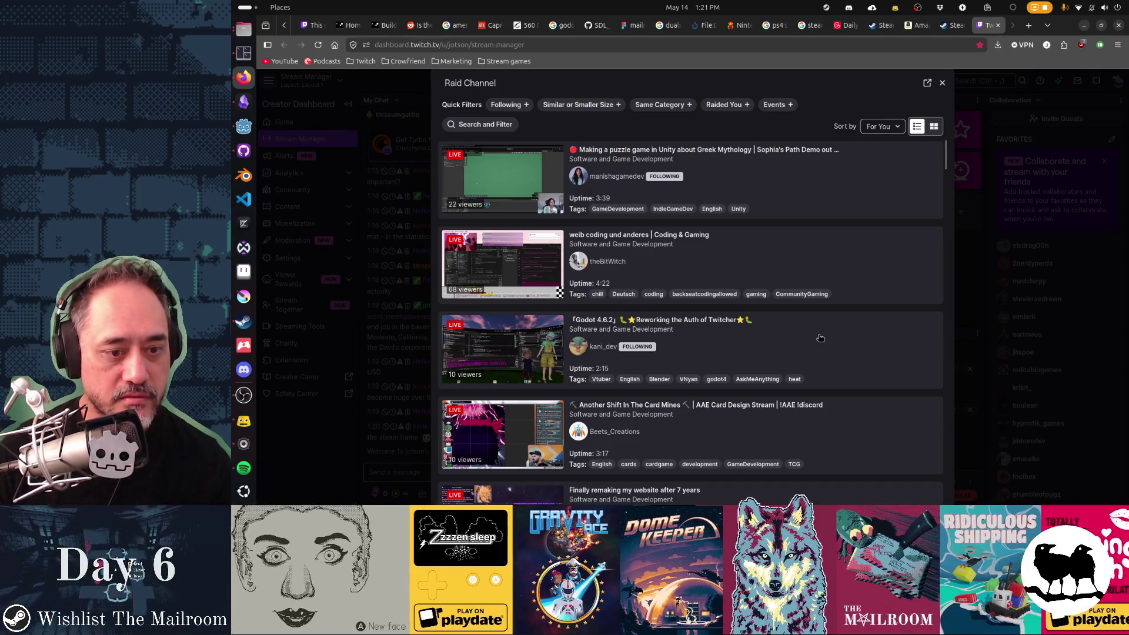
scroll(820, 338, down, 3)
scroll(820, 337, up, 3)
click(779, 185)
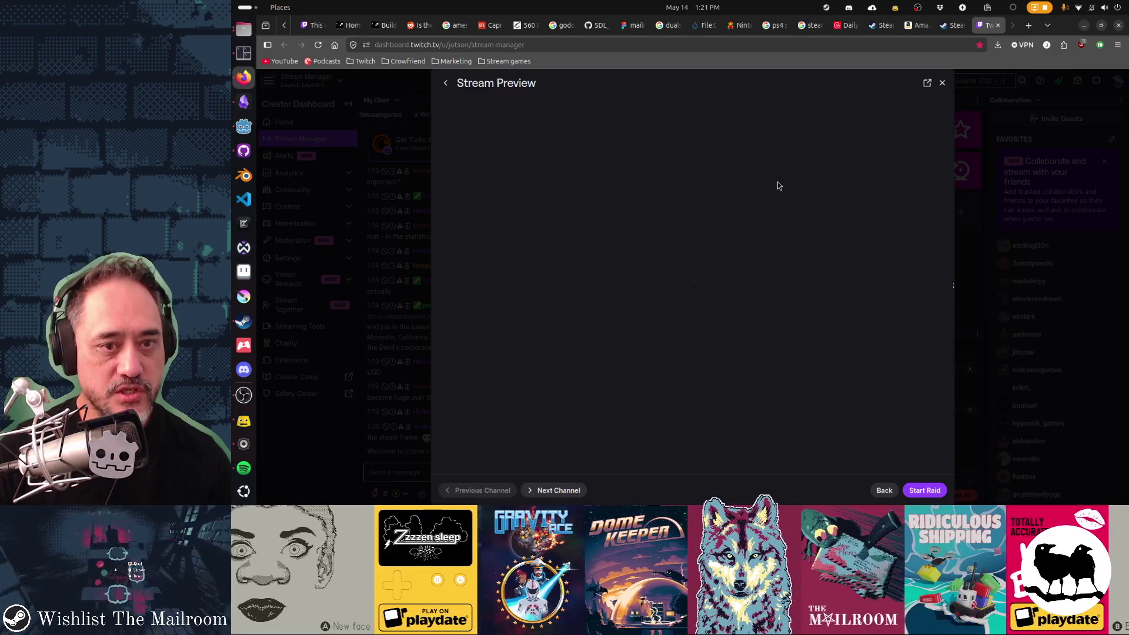